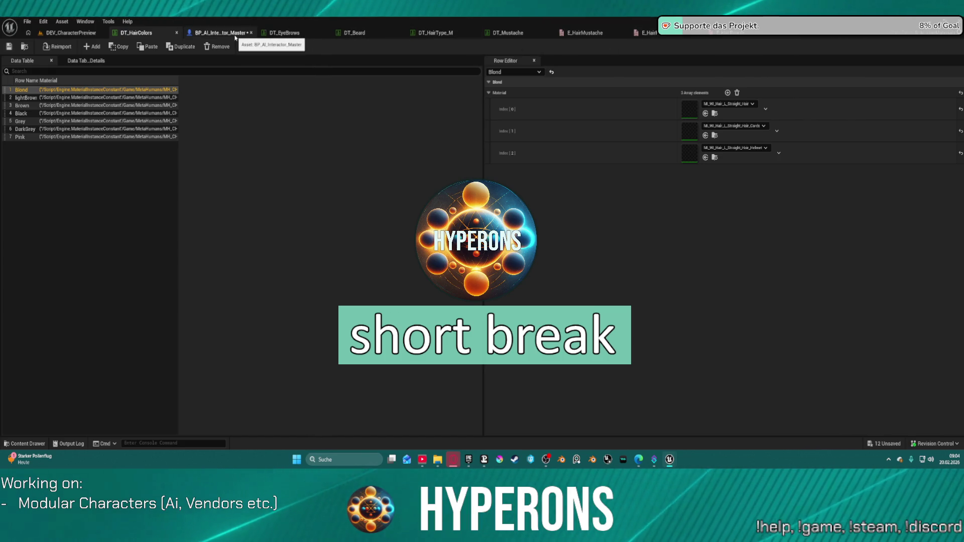
In BP_AI_Interactor_Master, expand Visual Settings, MetaHuman and Groom Setup, then select AddGroomAssets.
{"action": "left_click", "coordinate": [215, 38]}
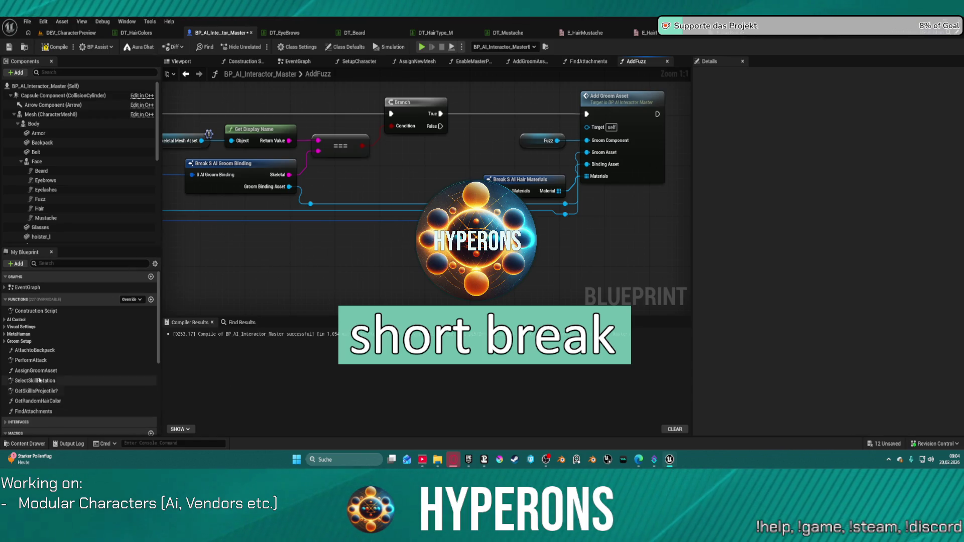
{"action": "left_click", "coordinate": [5, 327]}
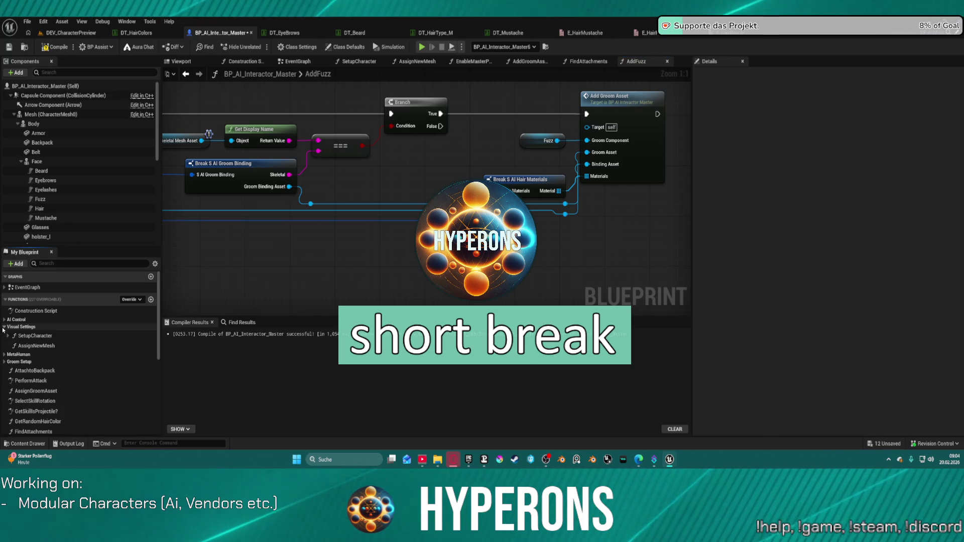
{"action": "left_click", "coordinate": [4, 355]}
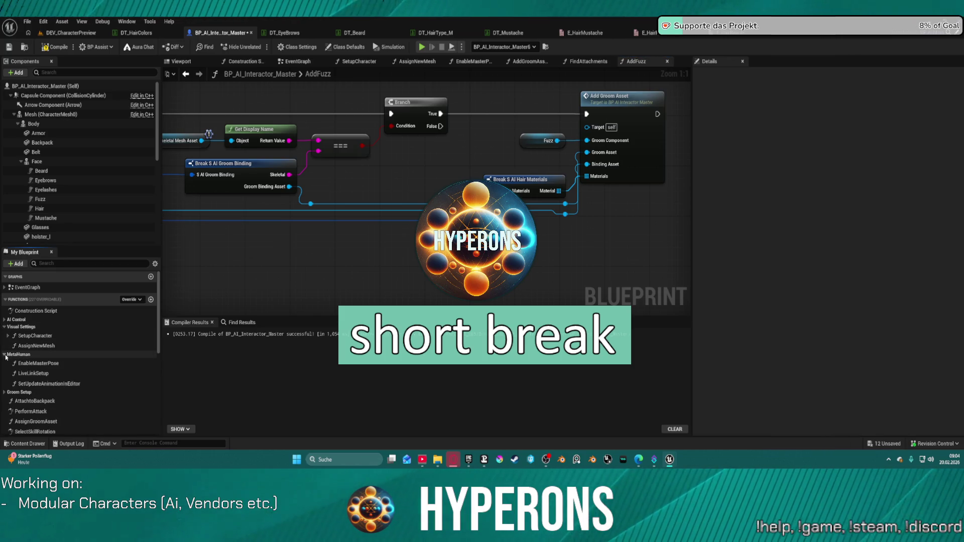
{"action": "left_click", "coordinate": [13, 393]}
{"action": "scroll", "coordinate": [13, 393], "scroll_direction": "down", "scroll_amount": 3}
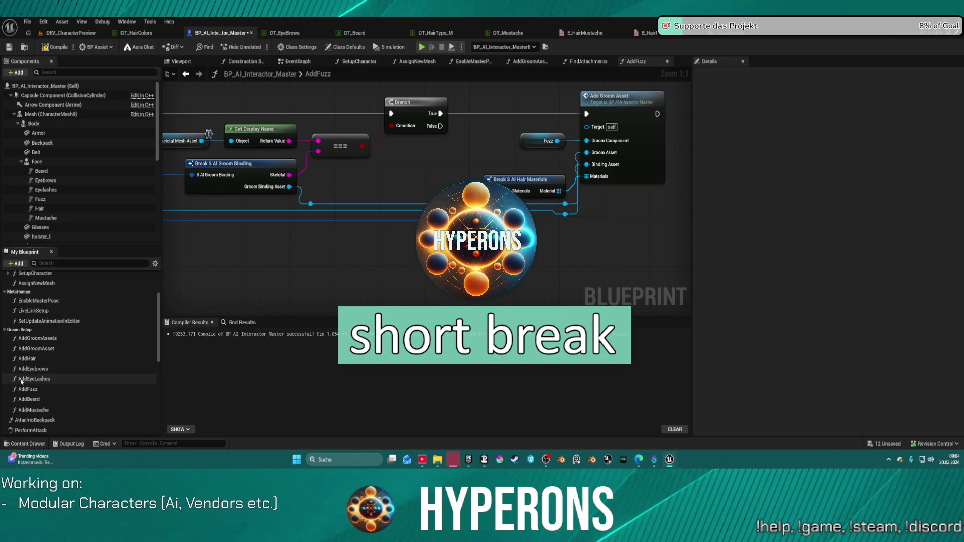
{"action": "left_click", "coordinate": [43, 340]}
Open the AddGroomAssets function graph and pan it to reveal the left-hand nodes.
{"action": "double_click", "coordinate": [44, 341]}
{"action": "scroll", "coordinate": [670, 202], "scroll_direction": "down", "scroll_amount": 4}
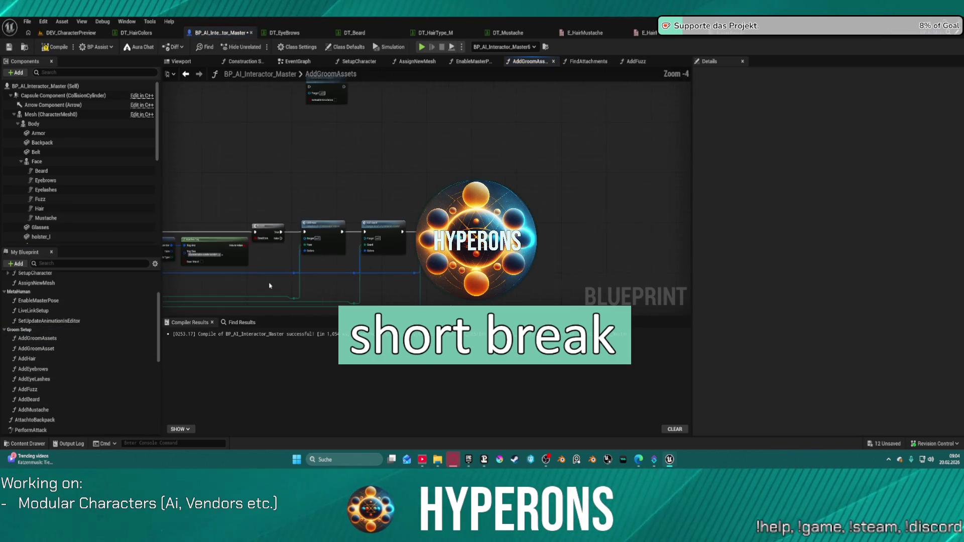
{"action": "left_click_drag", "start_coordinate": [332, 211], "coordinate": [438, 274]}
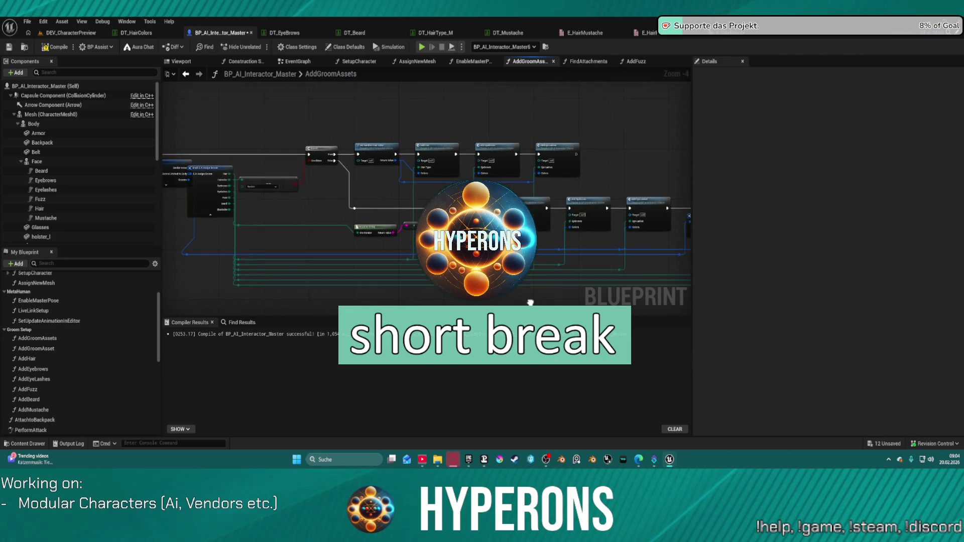
{"action": "scroll", "coordinate": [342, 211], "scroll_direction": "up", "scroll_amount": 4}
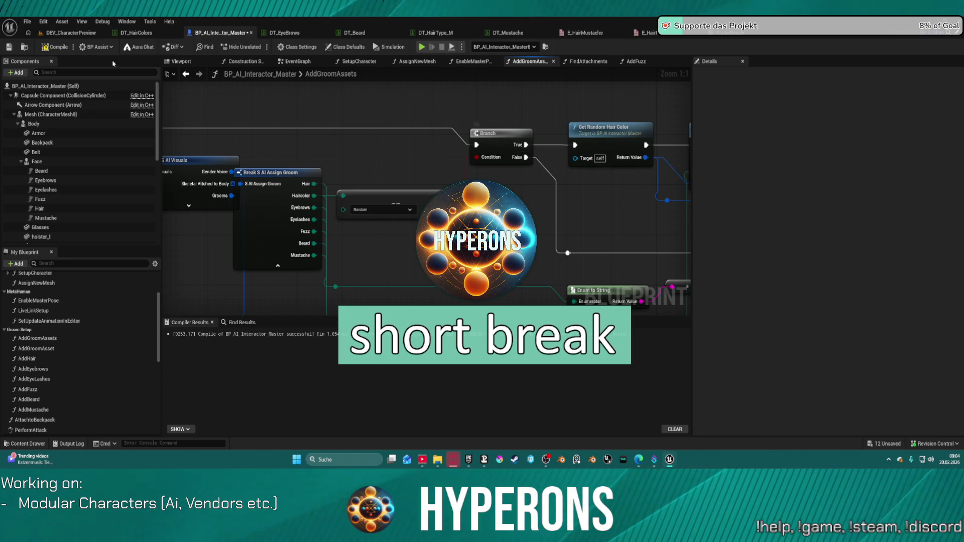
Pan toward the Add Hair calls, then open the Content Drawer on the AI_UE5 Data folder.
{"action": "left_click", "coordinate": [27, 21]}
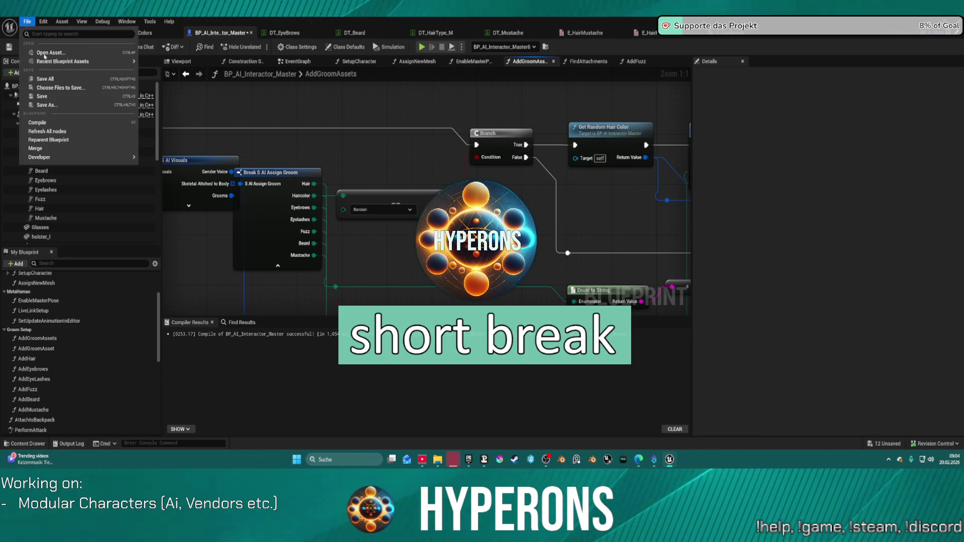
{"action": "left_click", "coordinate": [48, 20]}
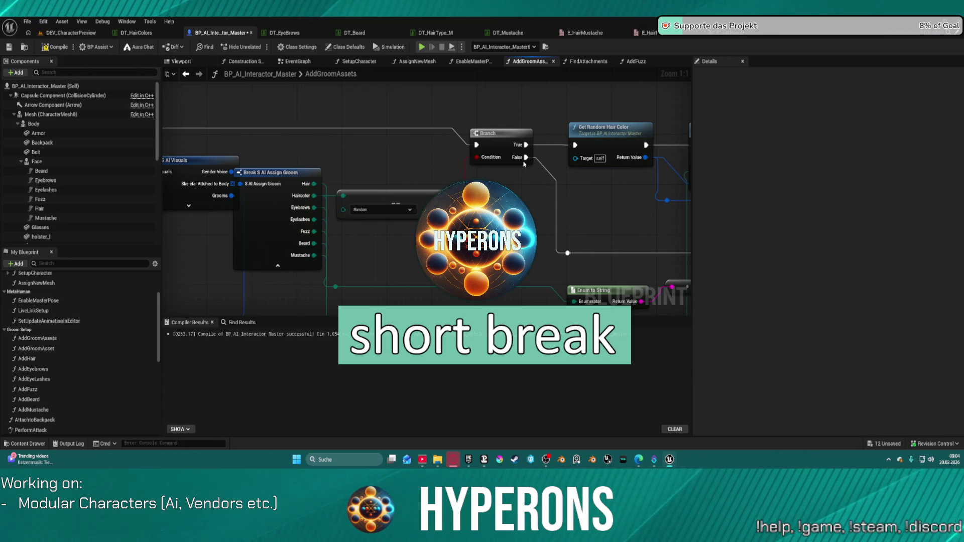
{"action": "scroll", "coordinate": [514, 157], "scroll_direction": "down", "scroll_amount": 2}
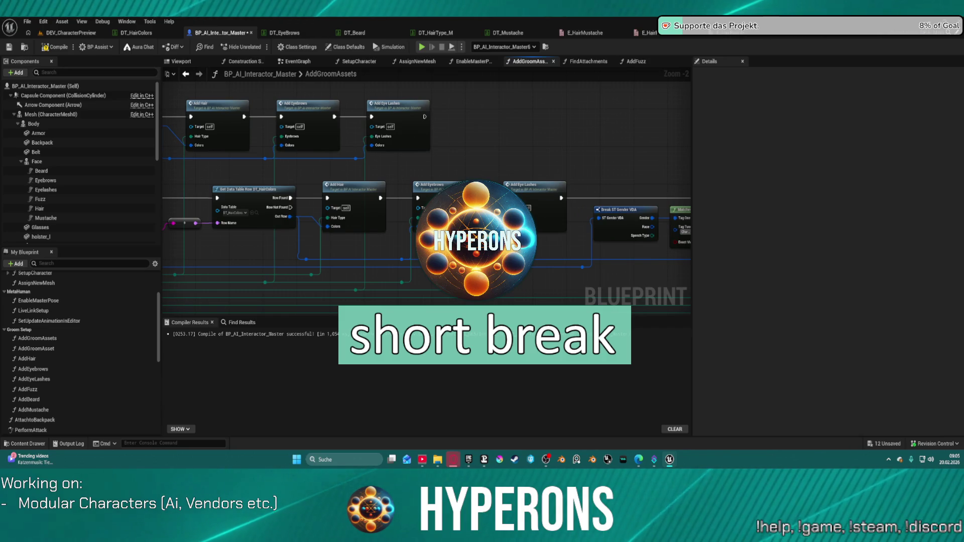
{"action": "mouse_move", "coordinate": [243, 157]}
{"action": "left_mouse_down"}
{"action": "mouse_move", "coordinate": [384, 153]}
{"action": "mouse_move", "coordinate": [310, 162]}
{"action": "left_mouse_up"}
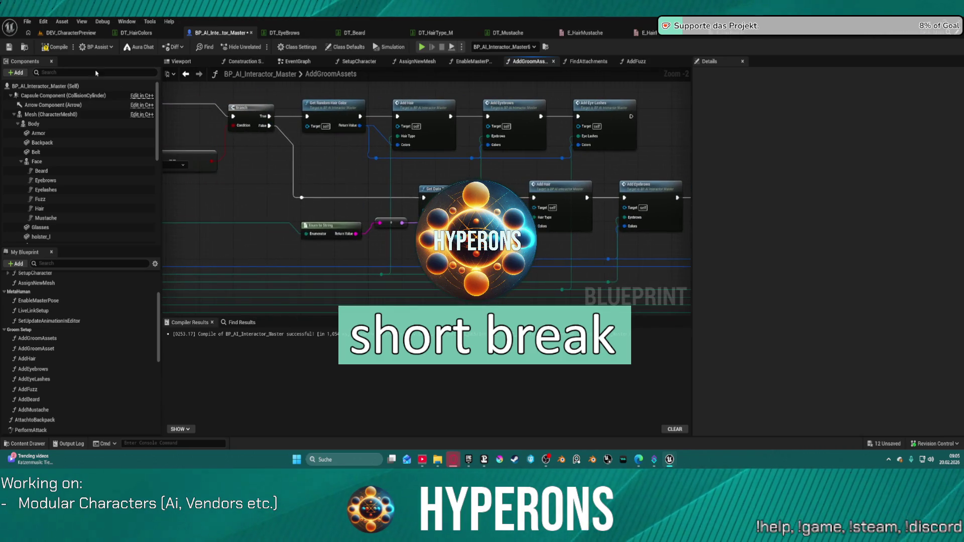
{"action": "left_click", "coordinate": [27, 21]}
{"action": "mouse_move", "coordinate": [43, 21]}
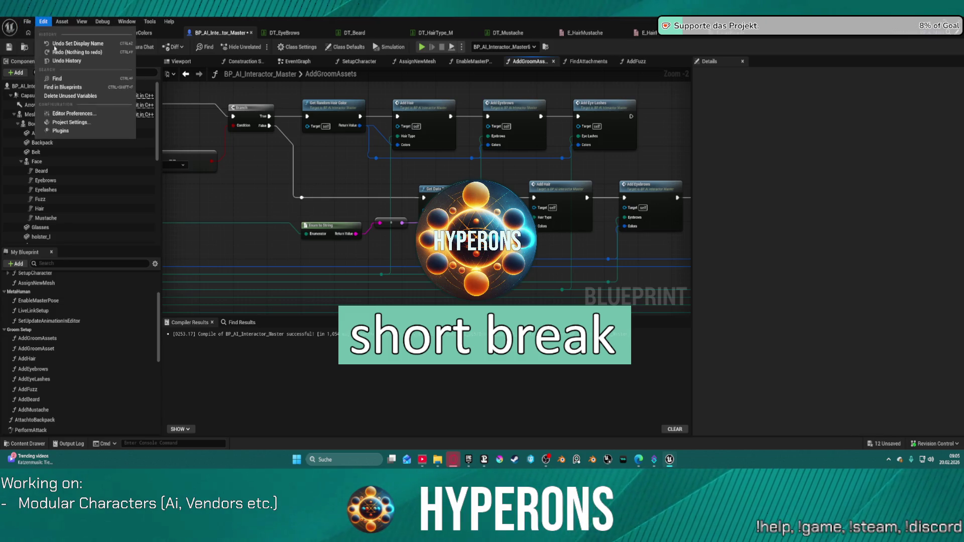
{"action": "left_click", "coordinate": [90, 124]}
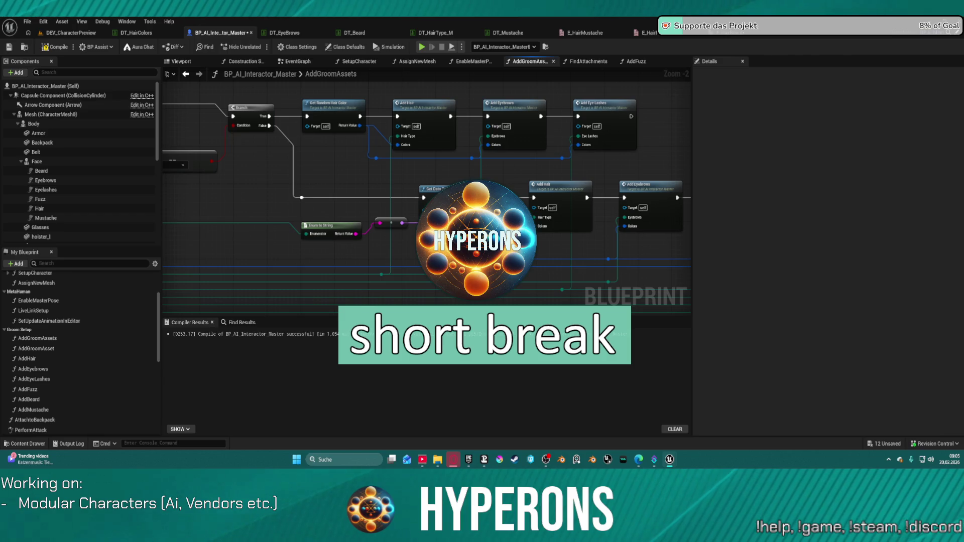
{"action": "key", "text": "ctrl+space"}
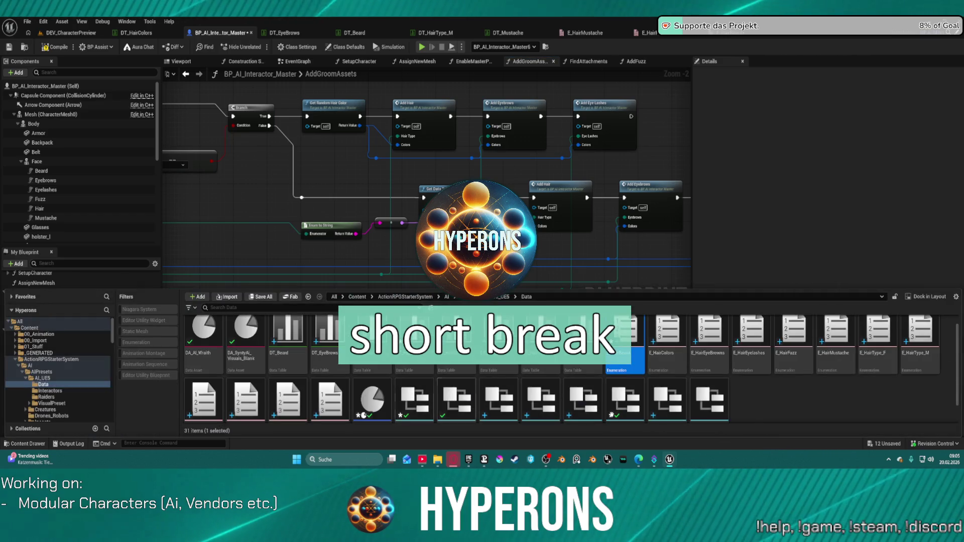
Search the Data folder's new-asset menu for an asset type, then dismiss it.
{"action": "right_click", "coordinate": [780, 397]}
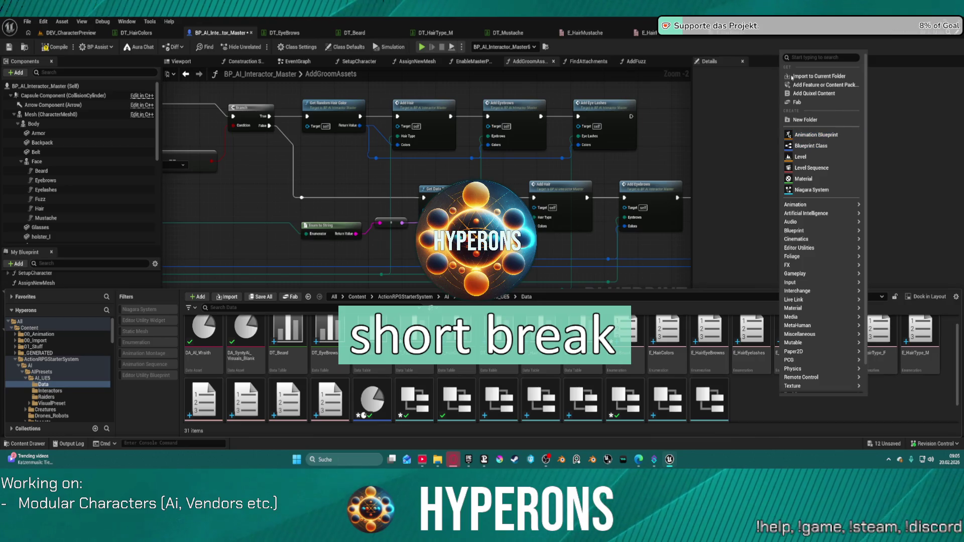
{"action": "type", "text": "gap"}
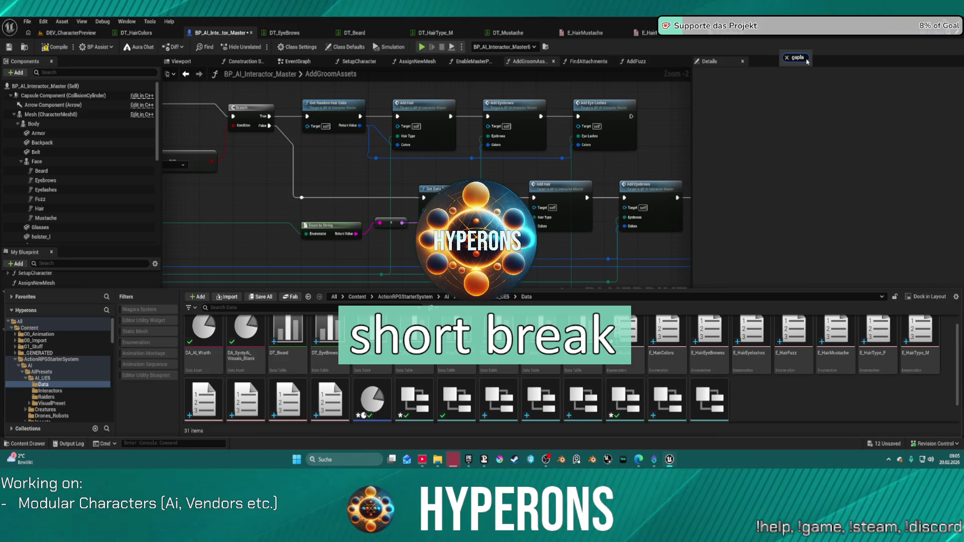
{"action": "key", "text": "BackSpace"}
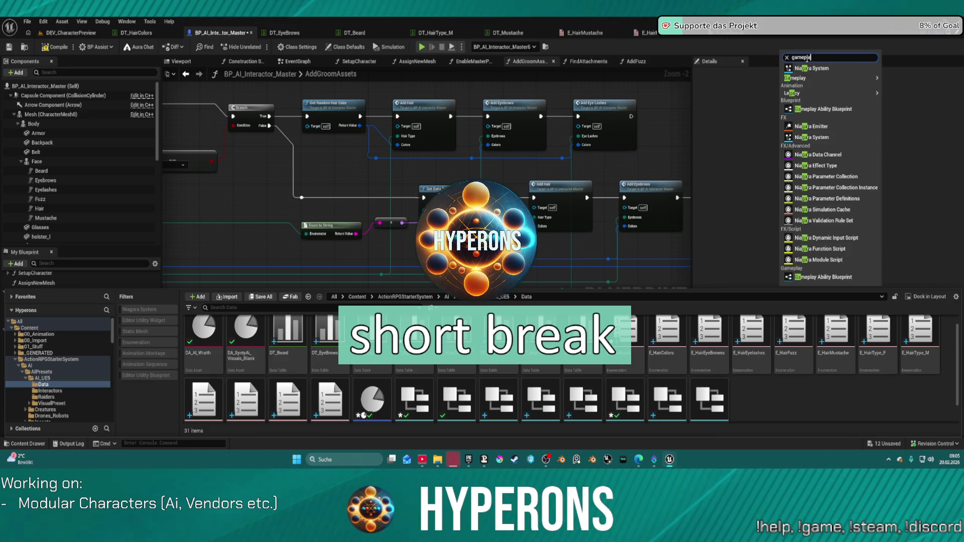
{"action": "type", "text": "lay"}
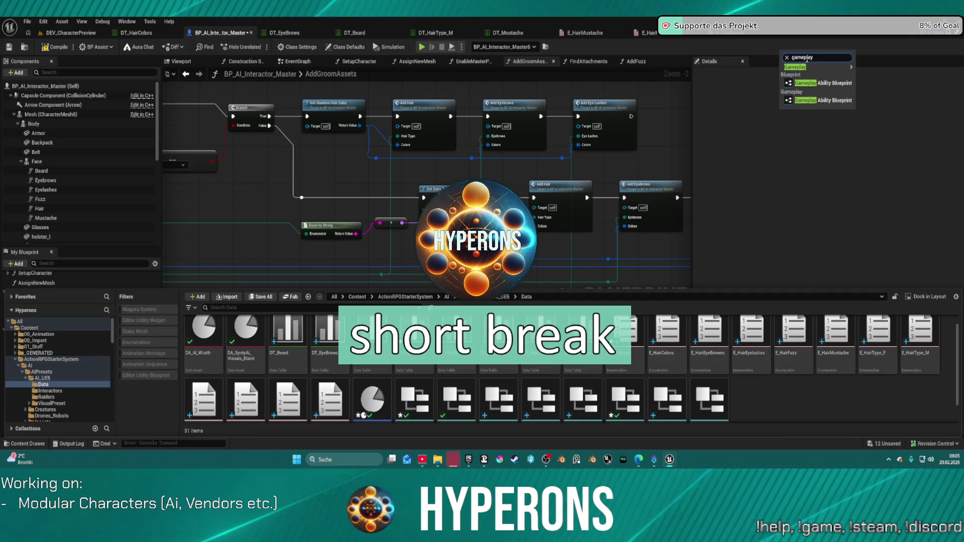
{"action": "key", "text": "ctrl+a"}
{"action": "key", "text": "BackSpace"}
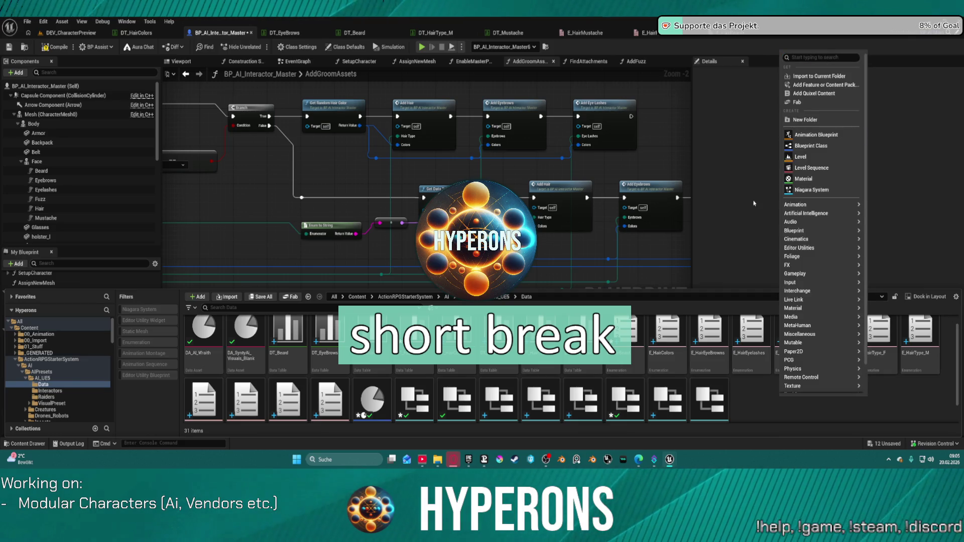
{"action": "left_click", "coordinate": [745, 407]}
Create a new Data Table asset in the Data folder and confirm its creation.
{"action": "right_click", "coordinate": [747, 403]}
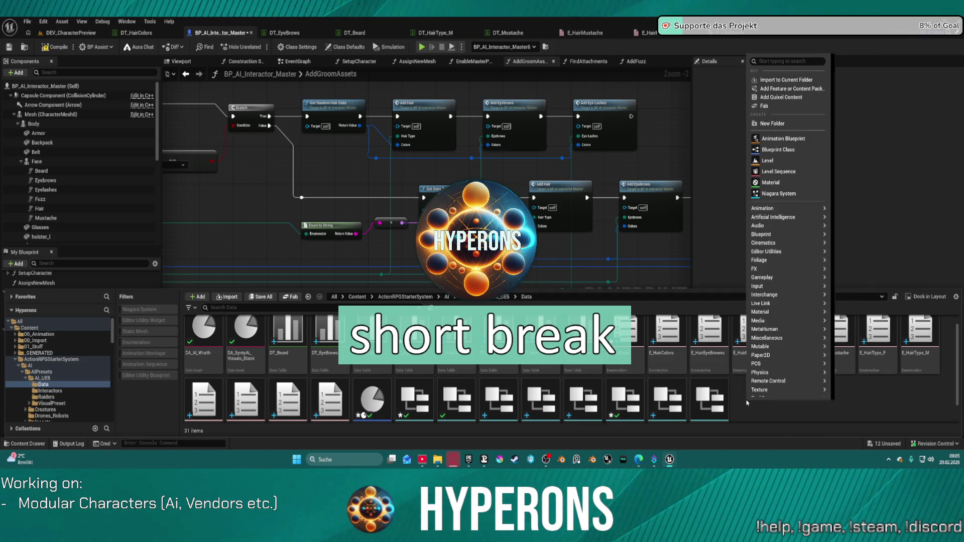
{"action": "type", "text": "dt"}
{"action": "left_click", "coordinate": [744, 382]}
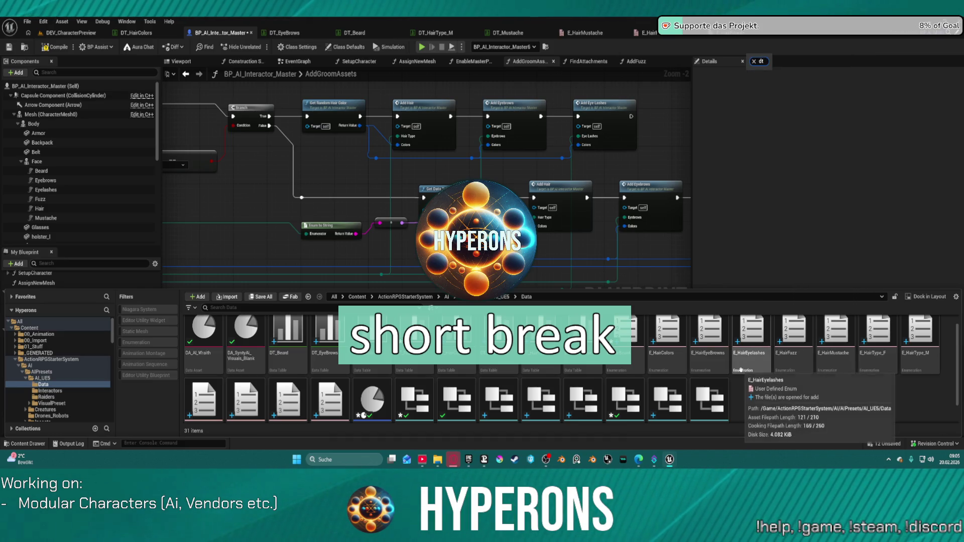
{"action": "type", "text": "ata"}
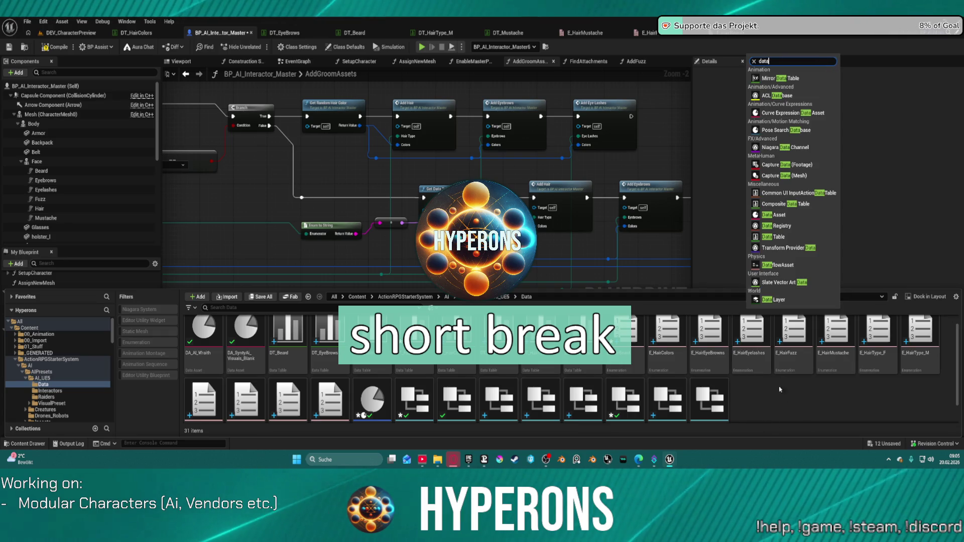
{"action": "left_click", "coordinate": [780, 238]}
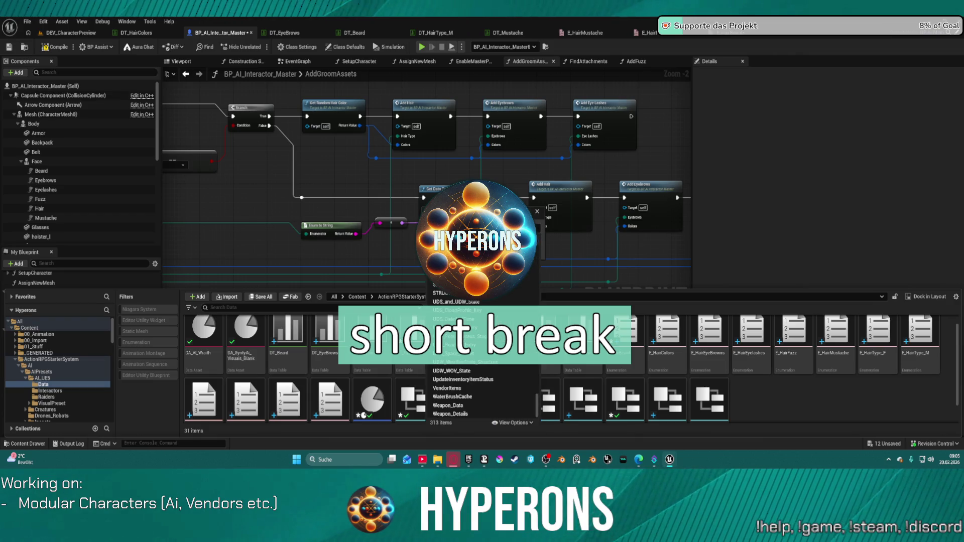
{"action": "key", "text": "Escape"}
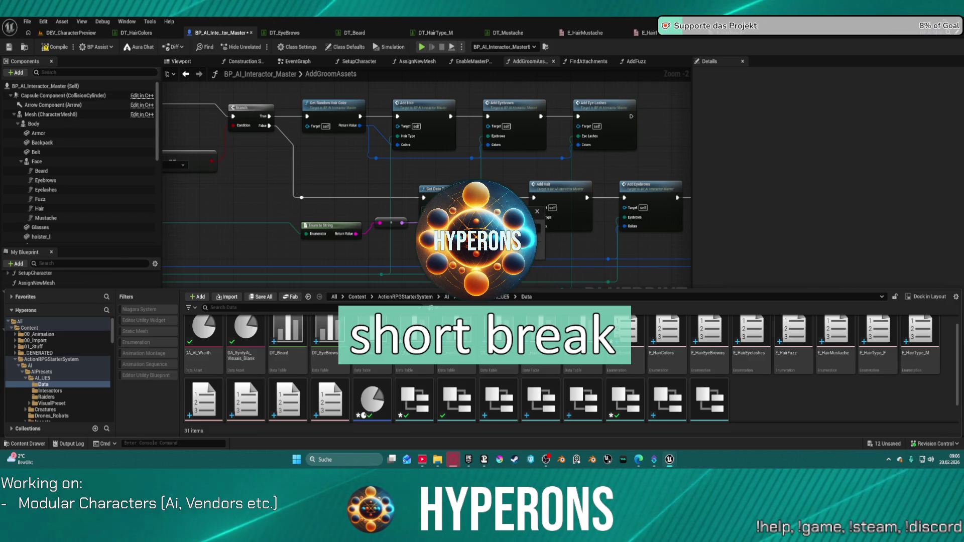
{"action": "key", "text": "Return"}
{"action": "key", "text": "Return"}
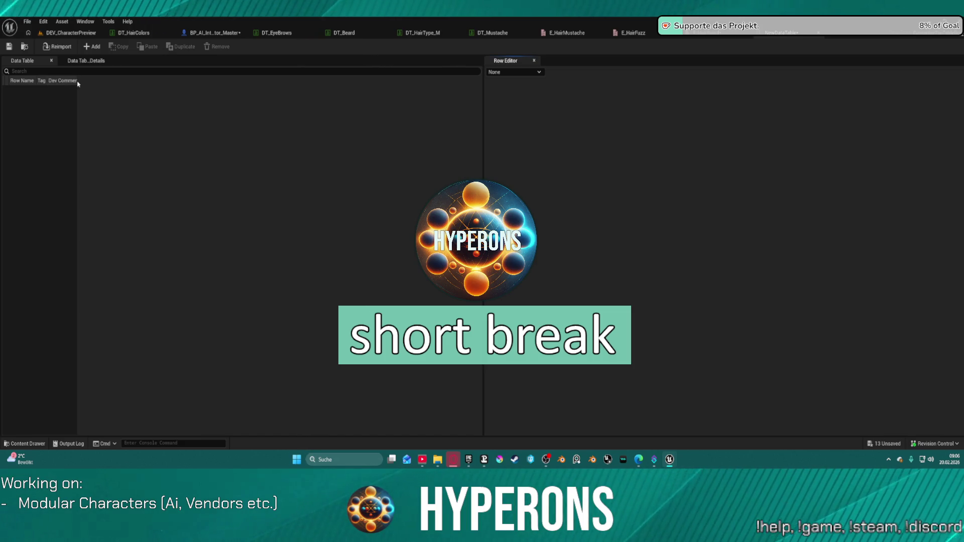
Widen the NewDataTable's Row Name and other columns, close its editor, and bring back the Content Drawer.
{"action": "left_click_drag", "start_coordinate": [77, 80], "coordinate": [246, 82]}
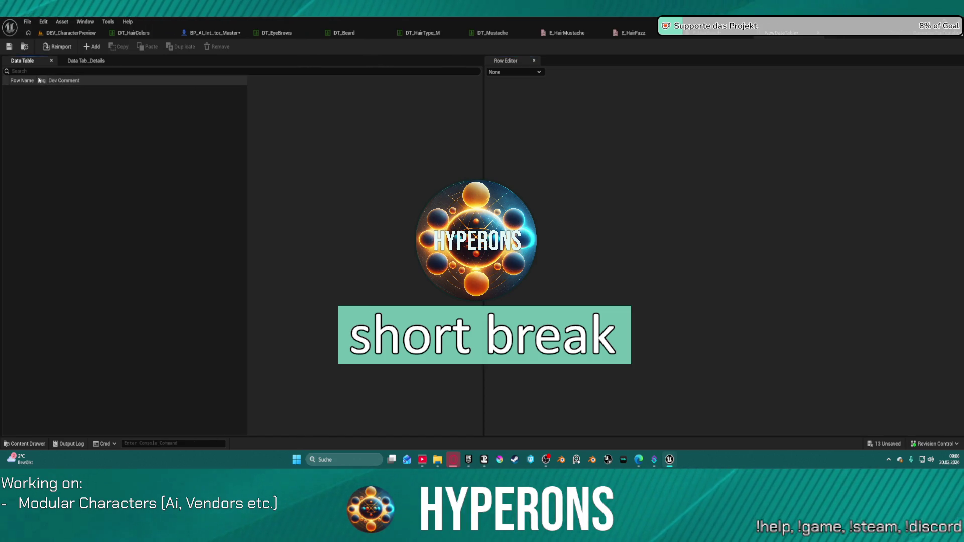
{"action": "left_click_drag", "start_coordinate": [35, 80], "coordinate": [137, 81]}
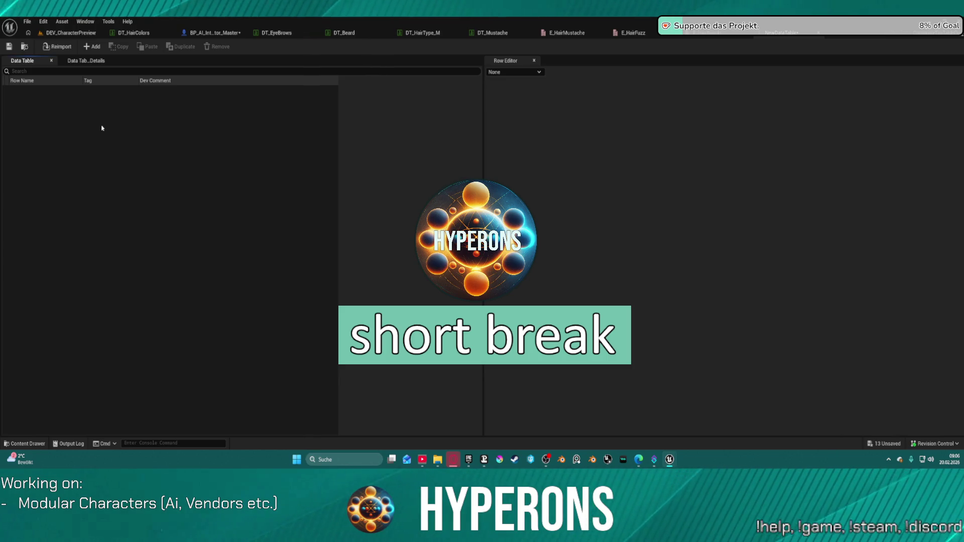
{"action": "left_click", "coordinate": [819, 33]}
{"action": "key", "text": "ctrl+space"}
{"action": "key", "text": "ctrl+space"}
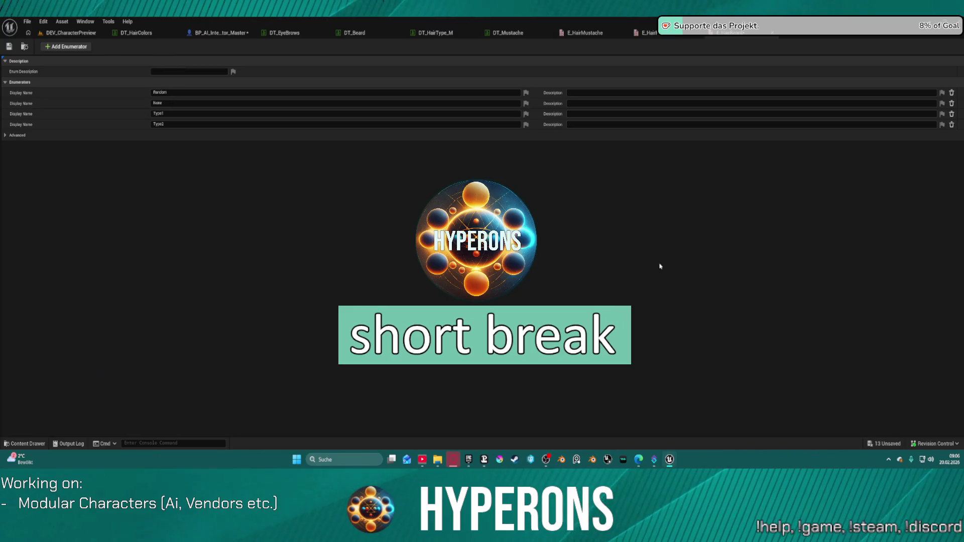
{"action": "key", "text": "ctrl+space"}
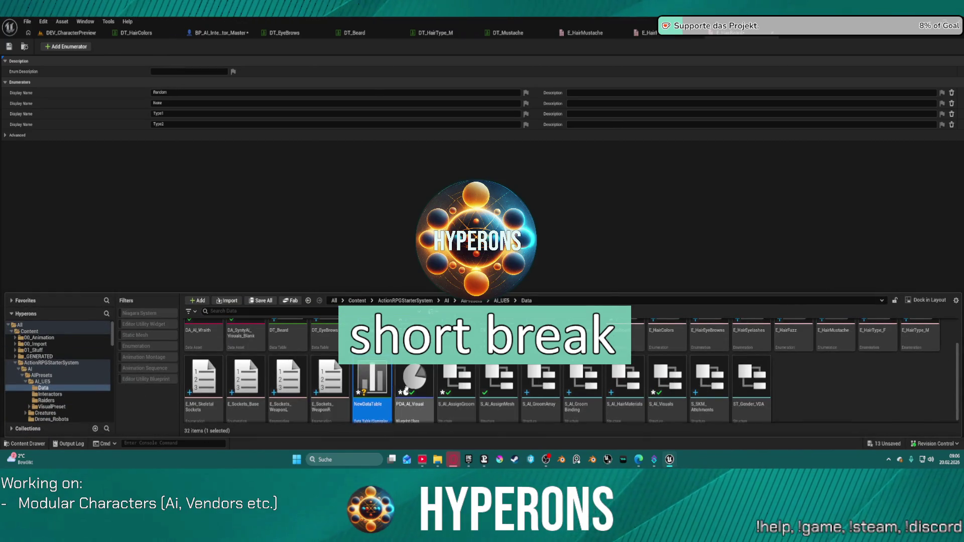
Delete the NewDataTable asset and open Project Settings from the Edit menu.
{"action": "key", "text": "ctrl+s"}
{"action": "key", "text": "Delete"}
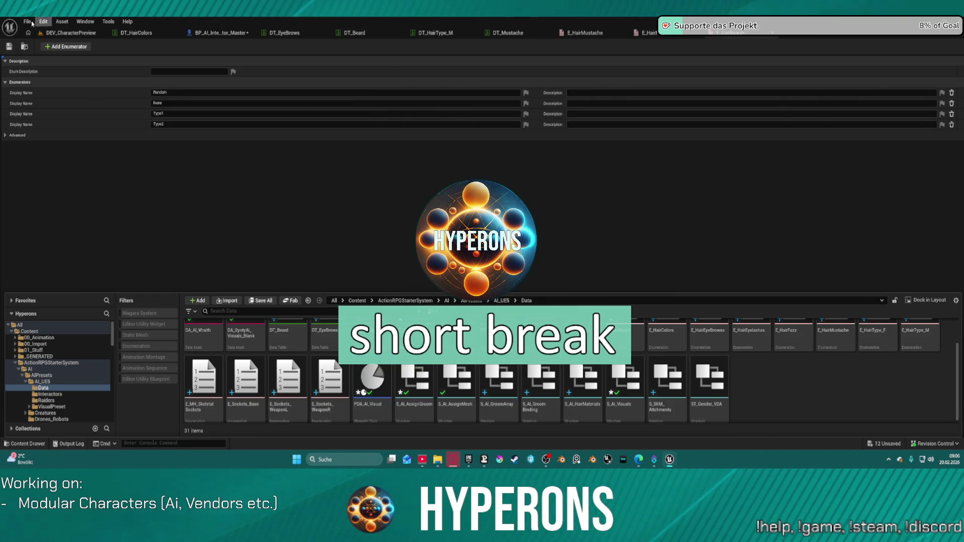
{"action": "left_click", "coordinate": [42, 22]}
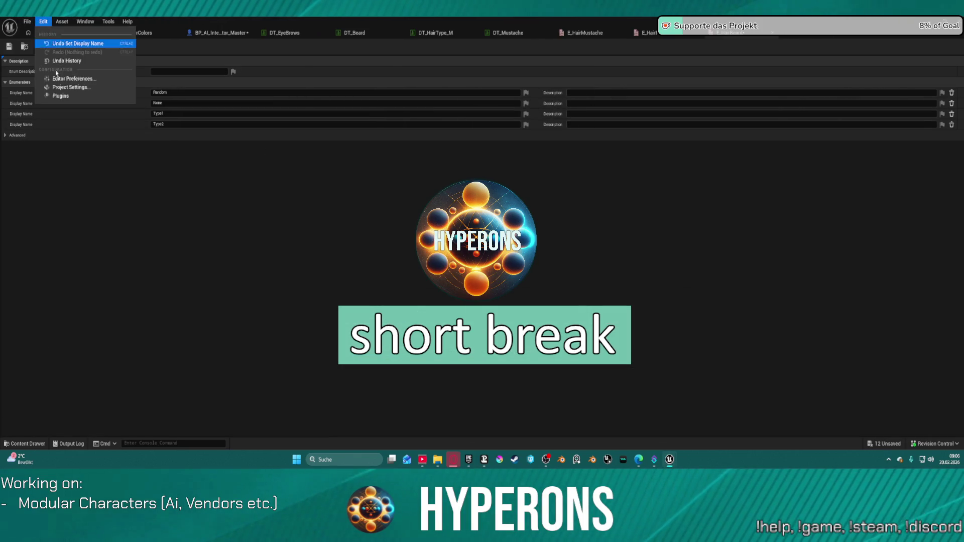
{"action": "left_click", "coordinate": [77, 92]}
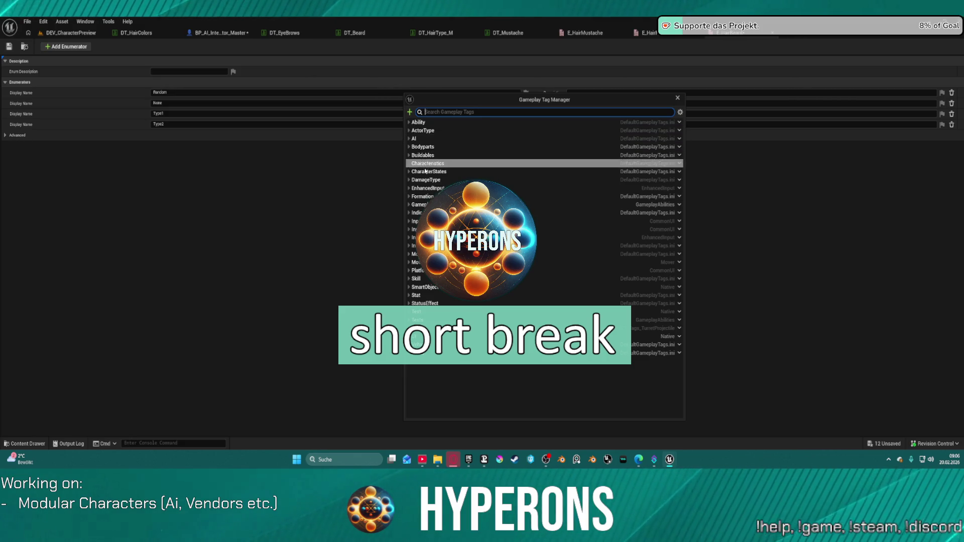
Expand and collapse the Bodyparts, Body and Characteristics tag groups to inspect their child tags.
{"action": "left_click", "coordinate": [409, 146]}
{"action": "left_click", "coordinate": [416, 155]}
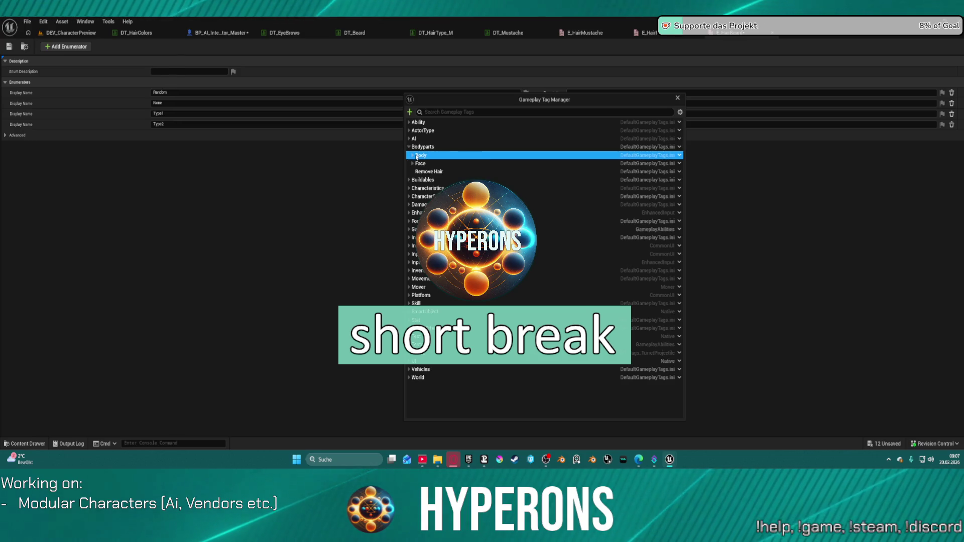
{"action": "left_click", "coordinate": [413, 155]}
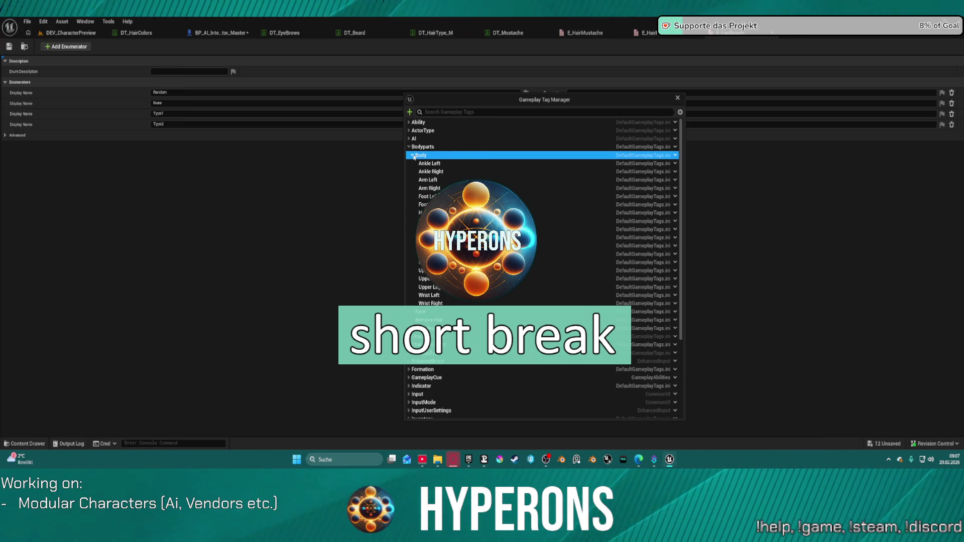
{"action": "left_click", "coordinate": [413, 155]}
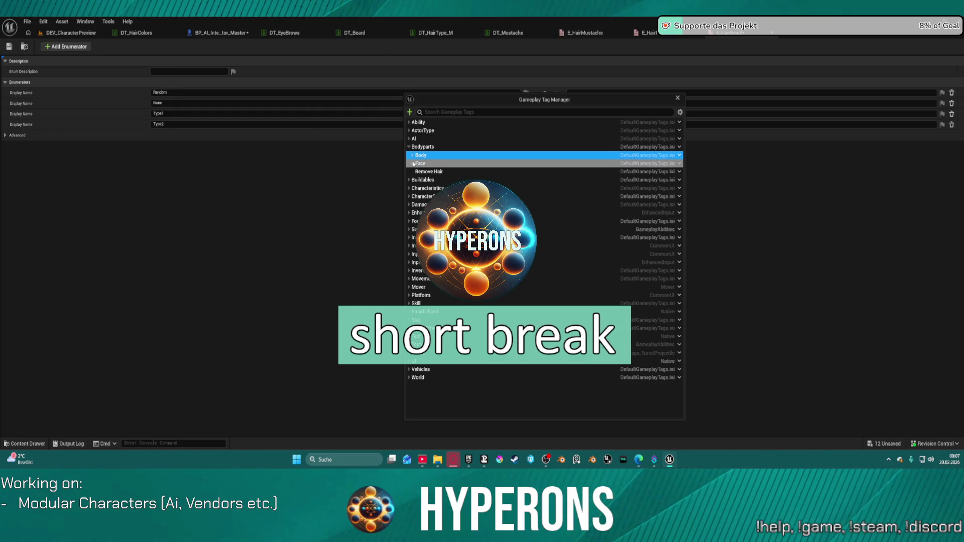
{"action": "left_click", "coordinate": [433, 147]}
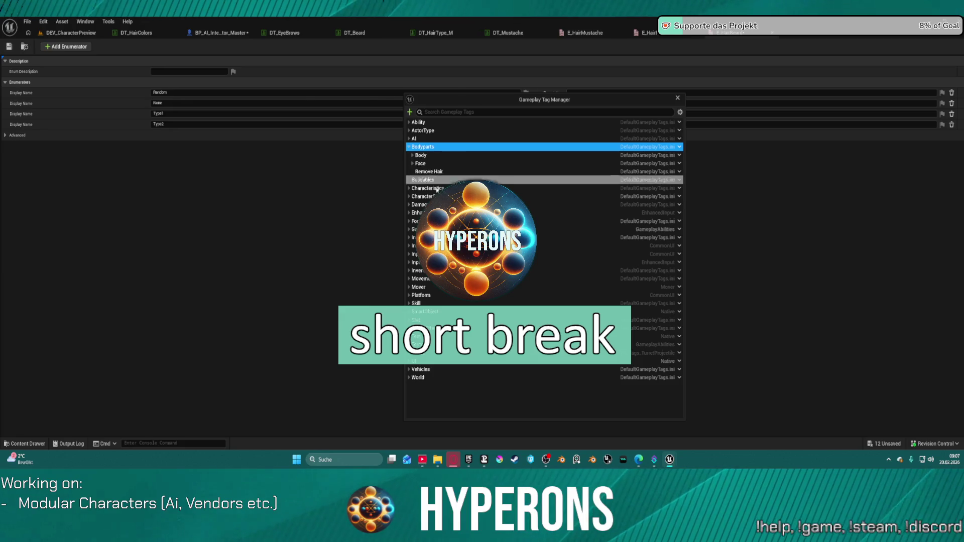
{"action": "left_click", "coordinate": [408, 189]}
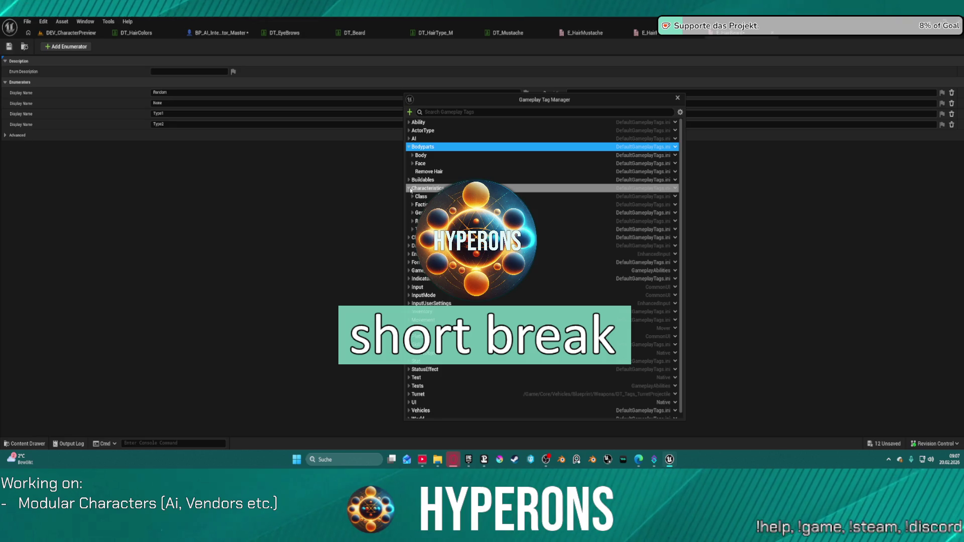
{"action": "left_click", "coordinate": [409, 189]}
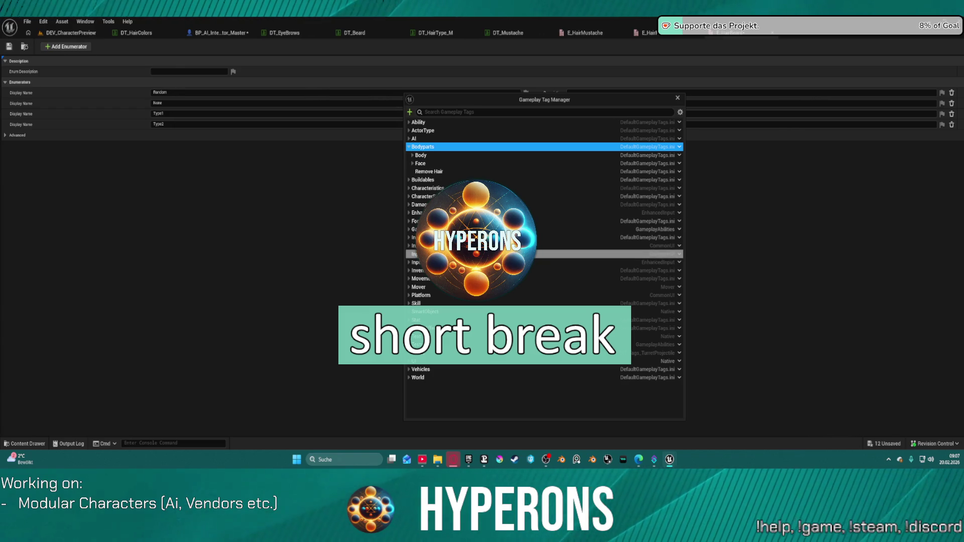
{"action": "left_click", "coordinate": [409, 188]}
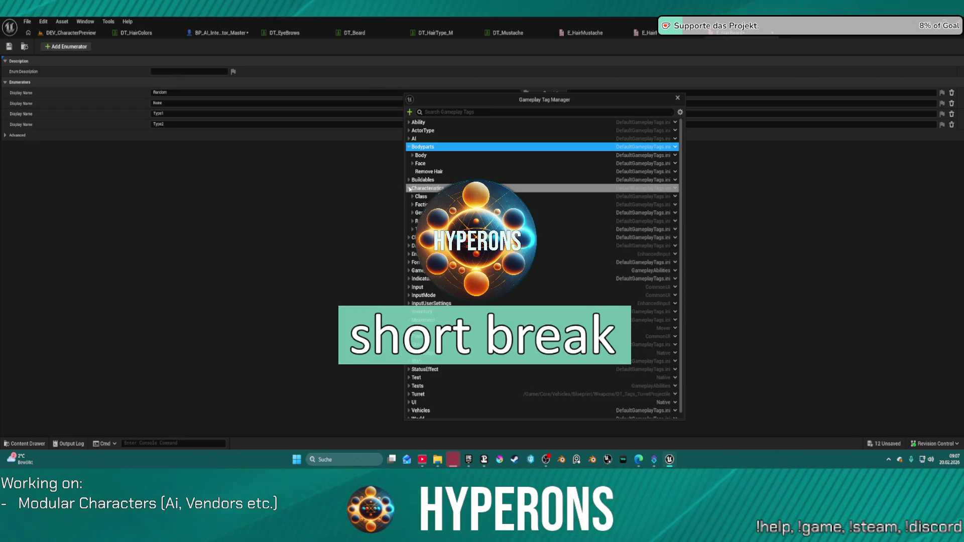
{"action": "left_click", "coordinate": [414, 230]}
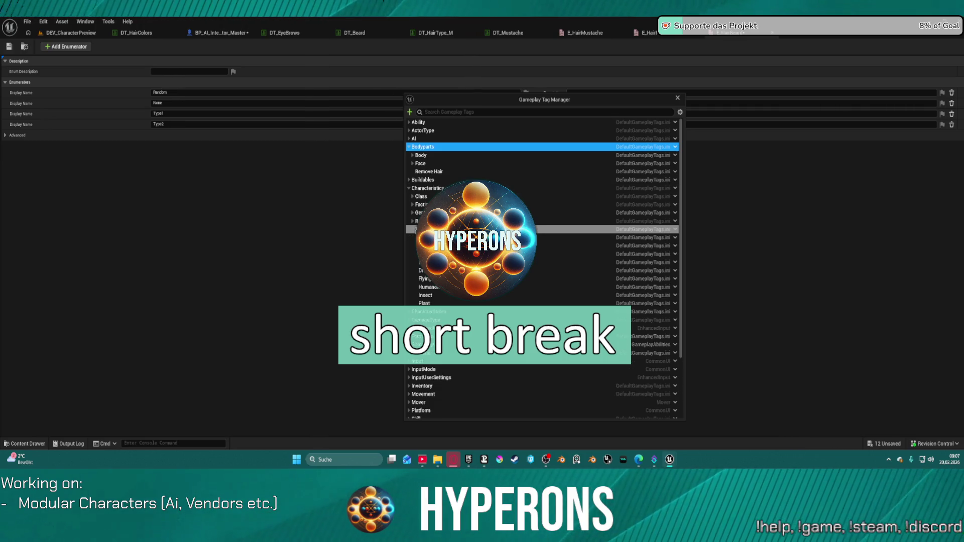
{"action": "left_click", "coordinate": [414, 230]}
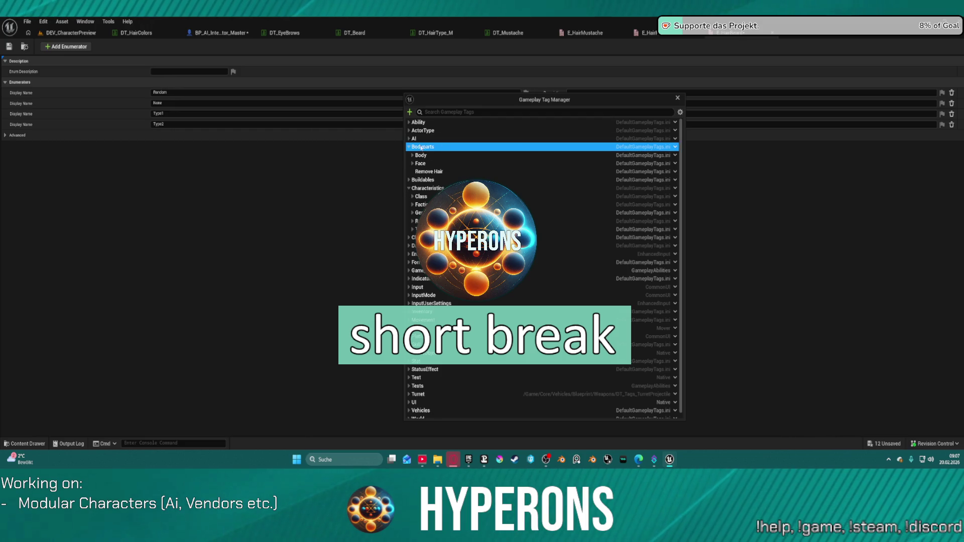
{"action": "right_click", "coordinate": [420, 151]}
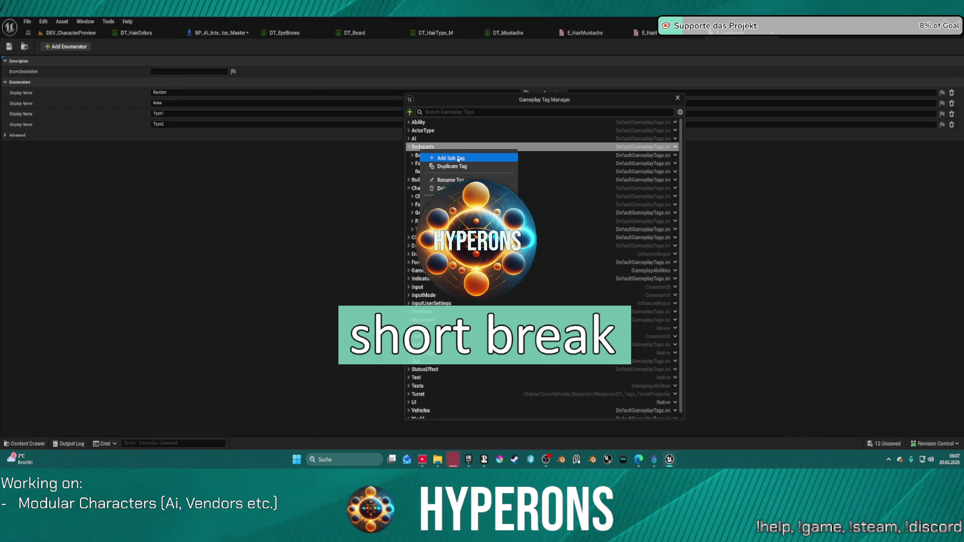
Add the Costumization sub-tag under Bodyparts.
{"action": "left_click", "coordinate": [458, 157]}
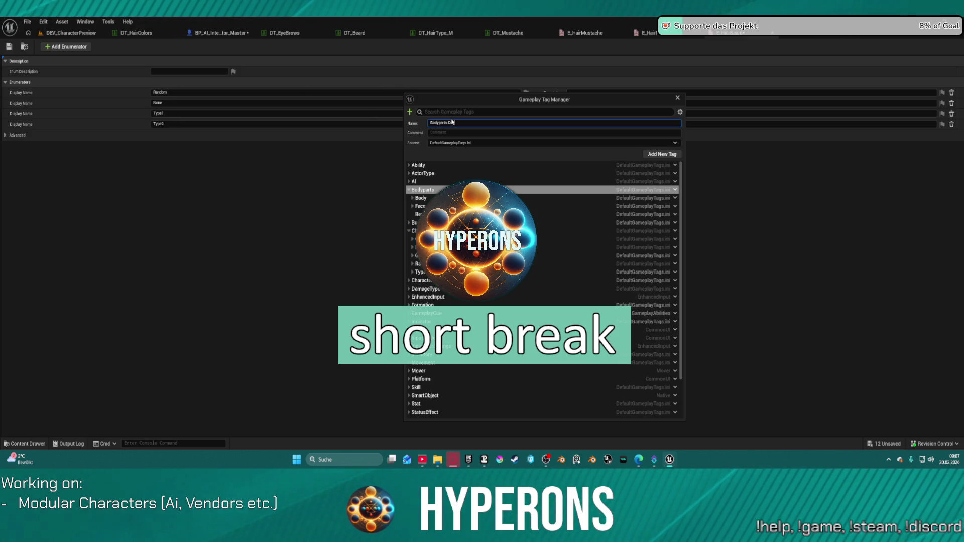
{"action": "type", "text": "isatio"}
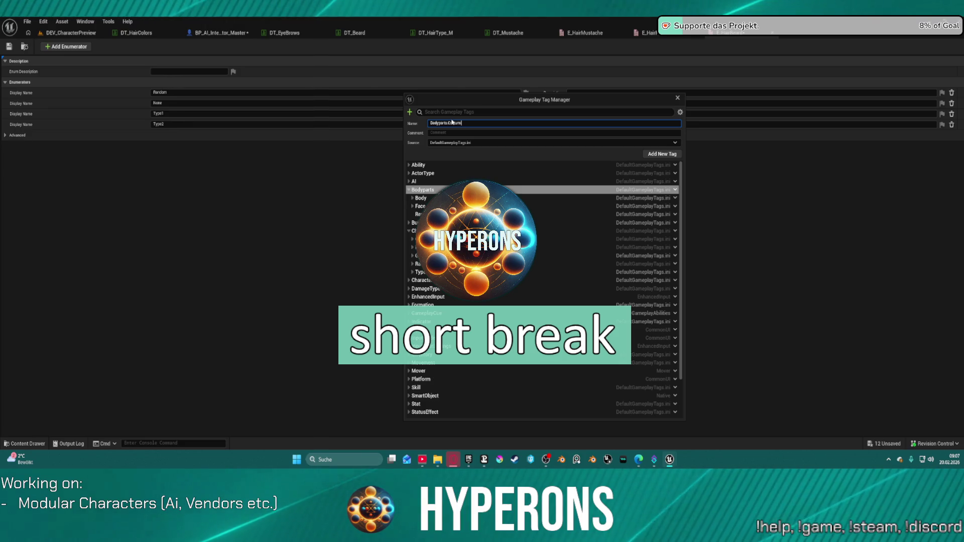
{"action": "type", "text": "n"}
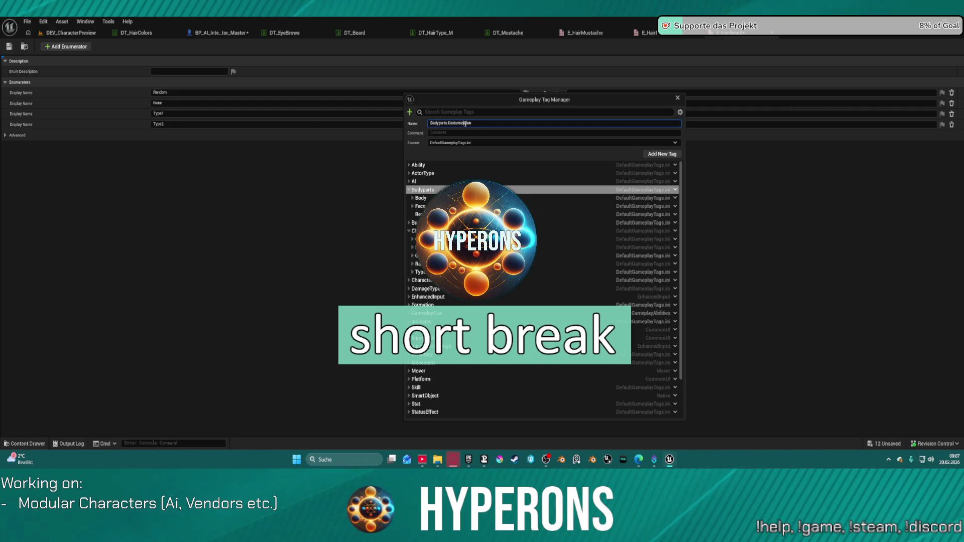
{"action": "left_click_drag", "start_coordinate": [477, 123], "coordinate": [450, 117]}
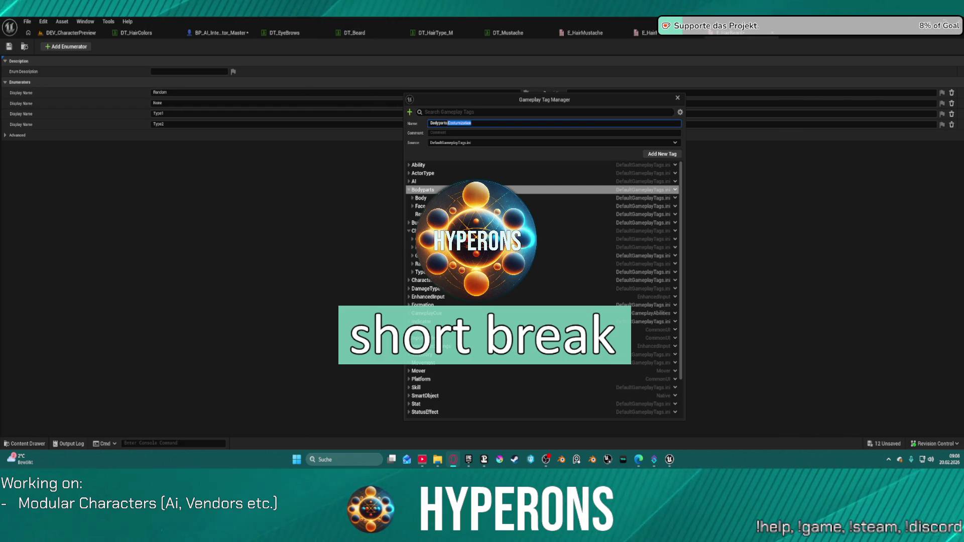
{"action": "left_click", "coordinate": [771, 200]}
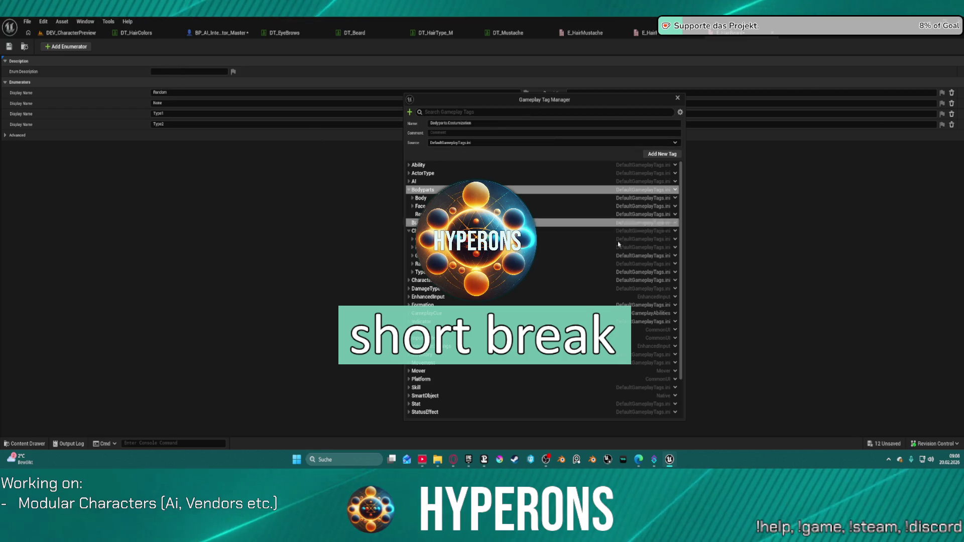
{"action": "left_click", "coordinate": [656, 156]}
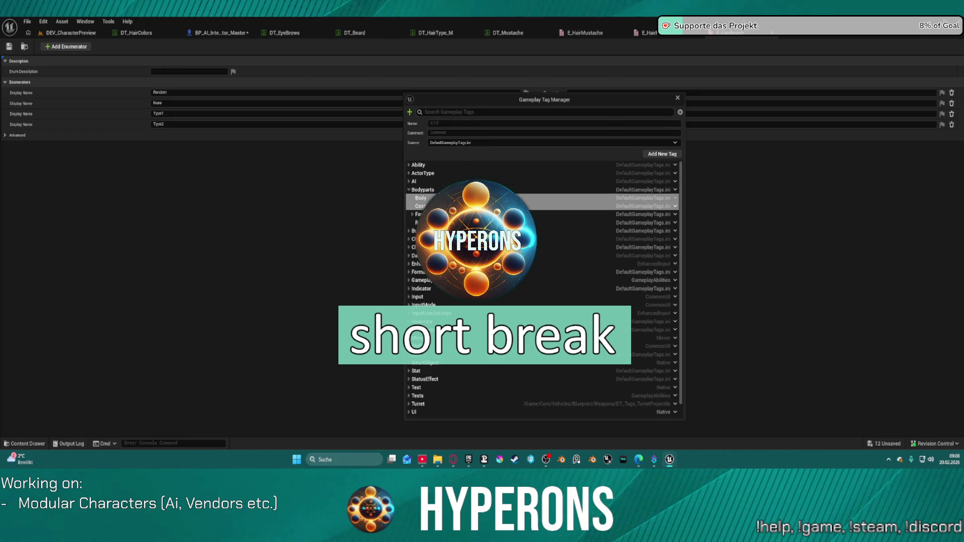
{"action": "left_click", "coordinate": [662, 155]}
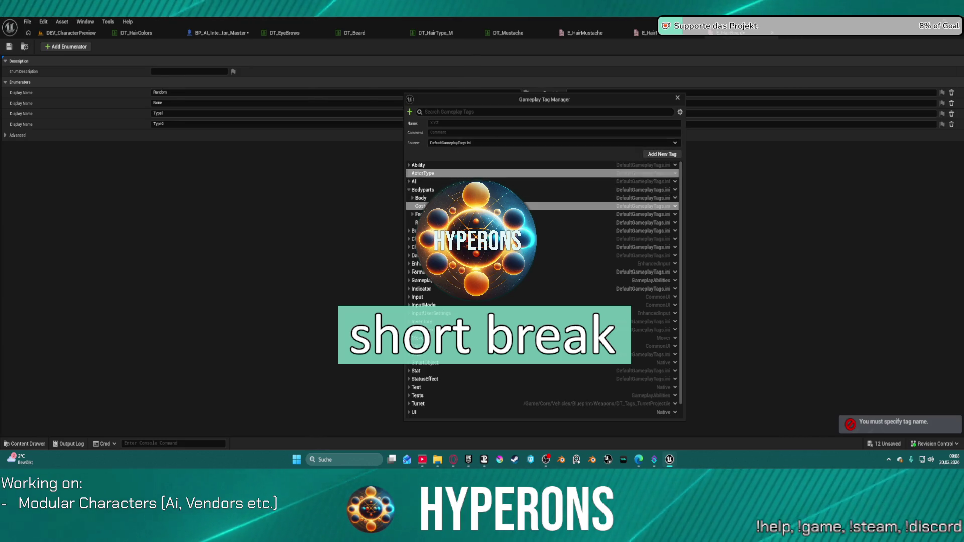
Add a Type sub-tag under Costumization and a Type1 sub-tag under Type.
{"action": "right_click", "coordinate": [524, 204]}
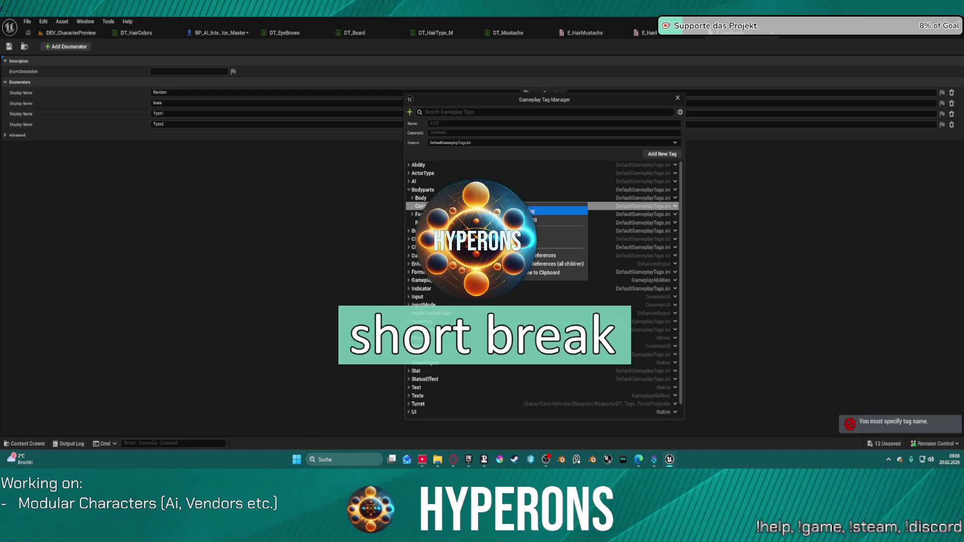
{"action": "left_click", "coordinate": [553, 210]}
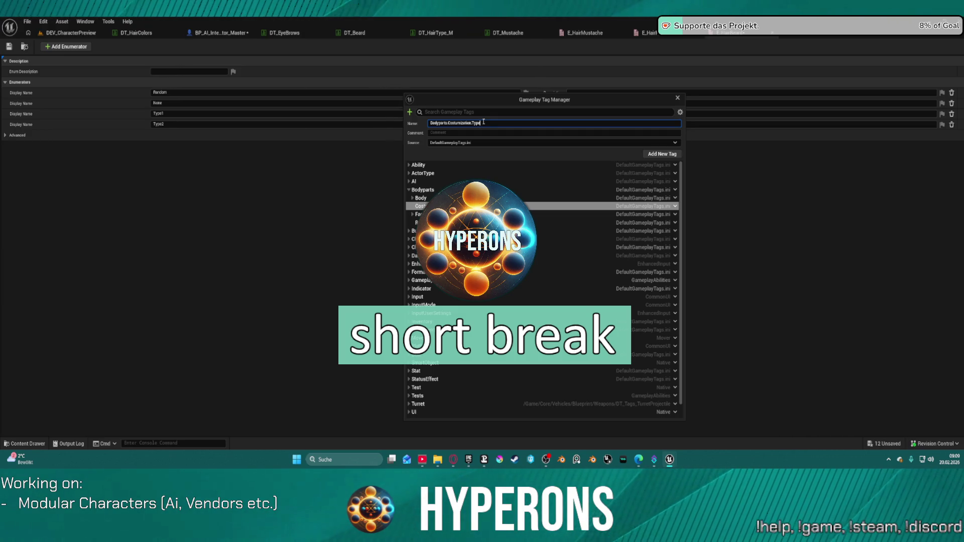
{"action": "key", "text": "Return"}
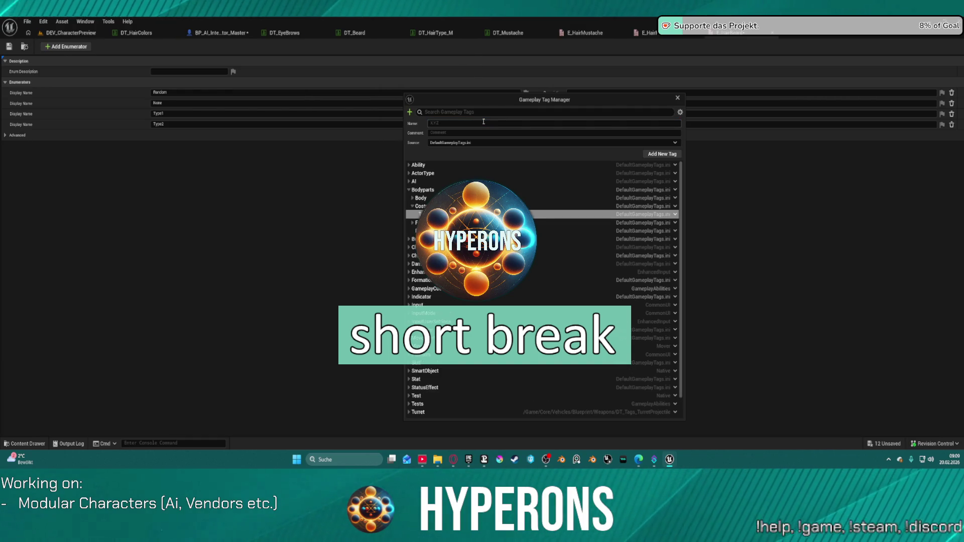
{"action": "left_click", "coordinate": [666, 155]}
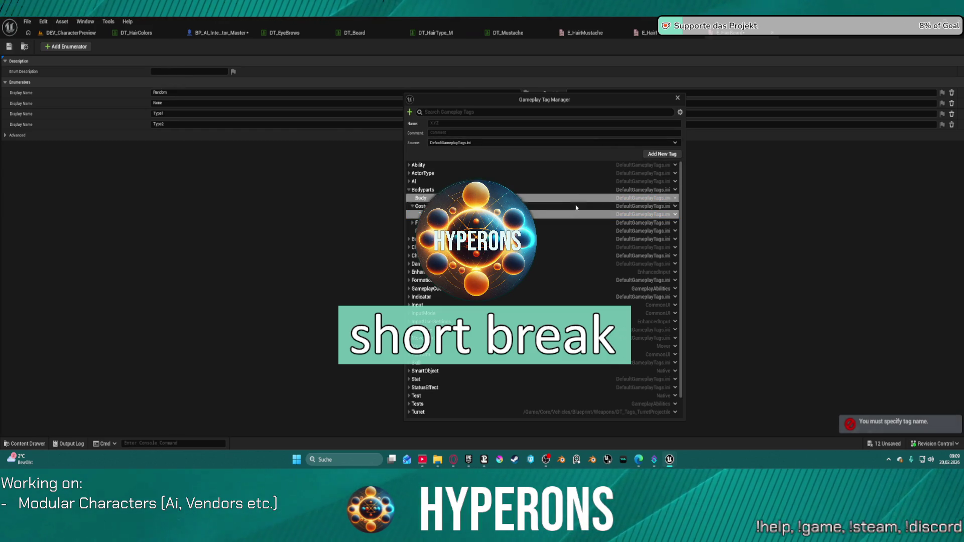
{"action": "right_click", "coordinate": [672, 216]}
{"action": "left_click", "coordinate": [684, 227]}
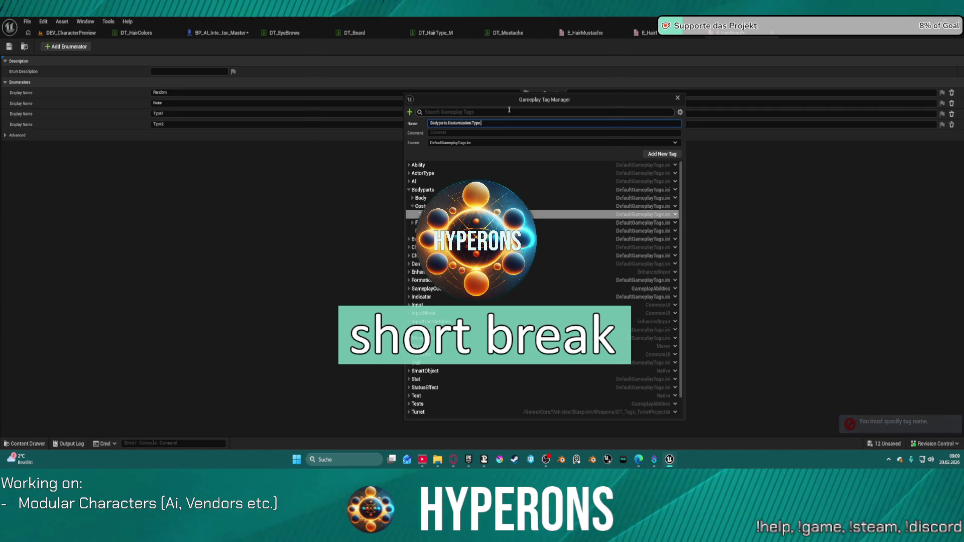
{"action": "type", "text": "Type1"}
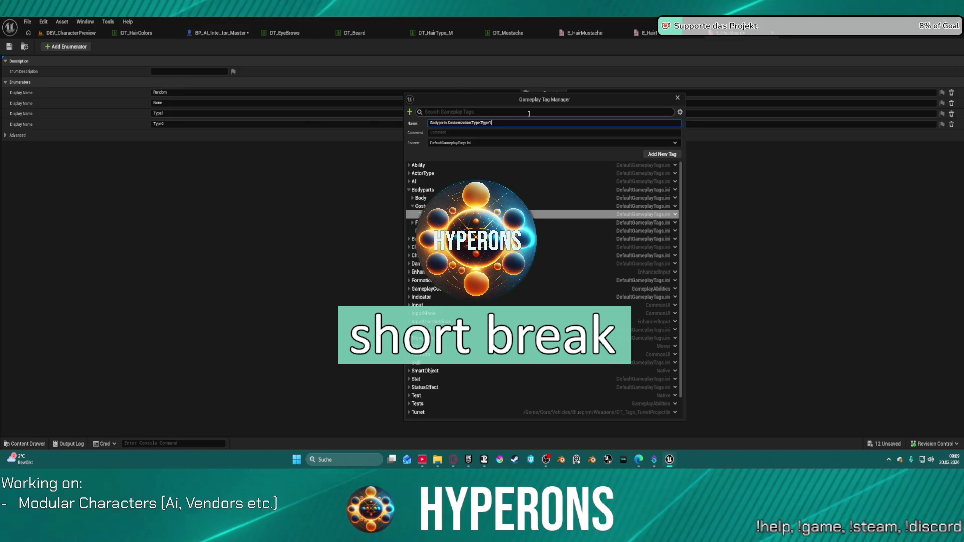
{"action": "key", "text": "Return"}
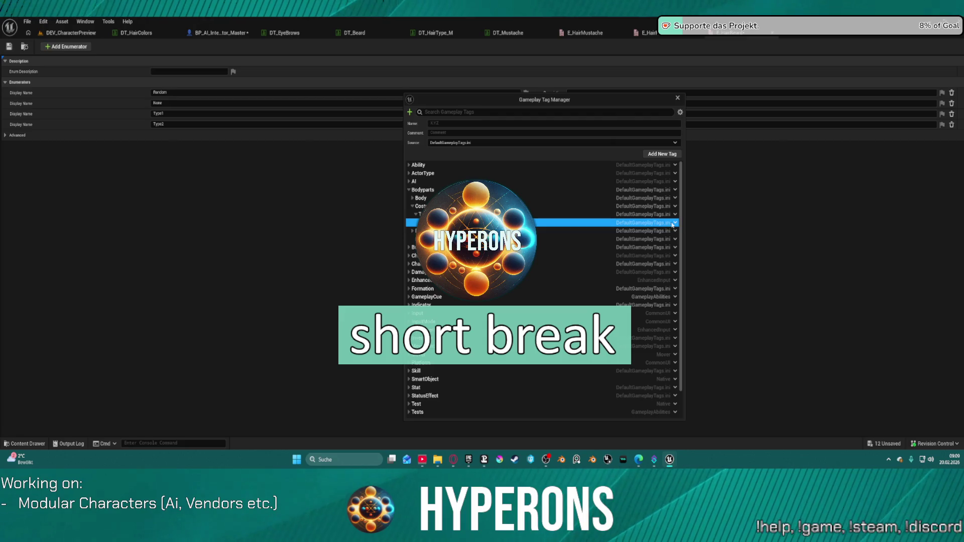
Add Type2, Type3 and Type4 tags under Bodyparts.Costumization.Type by duplicating existing tags.
{"action": "right_click", "coordinate": [672, 227]}
{"action": "left_click", "coordinate": [697, 244]}
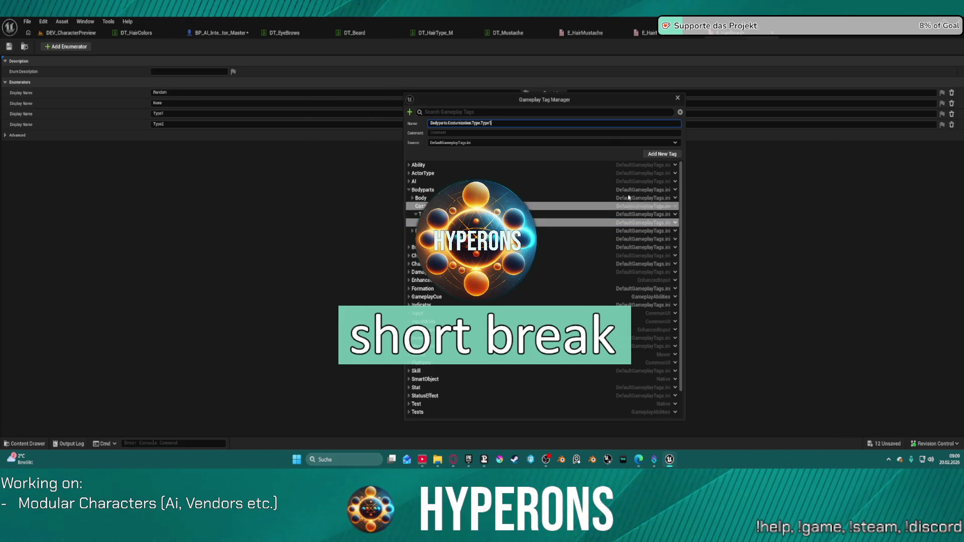
{"action": "left_click", "coordinate": [663, 155]}
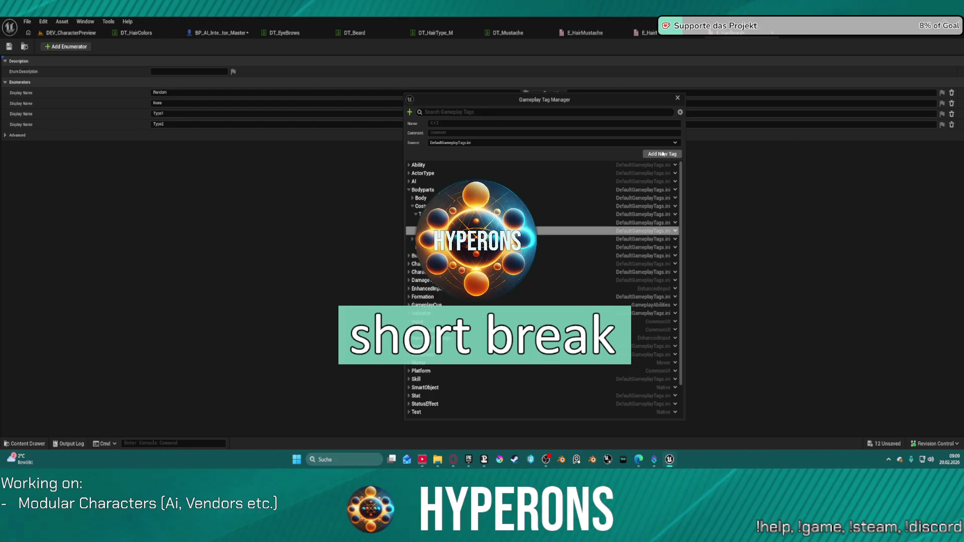
{"action": "right_click", "coordinate": [672, 232]}
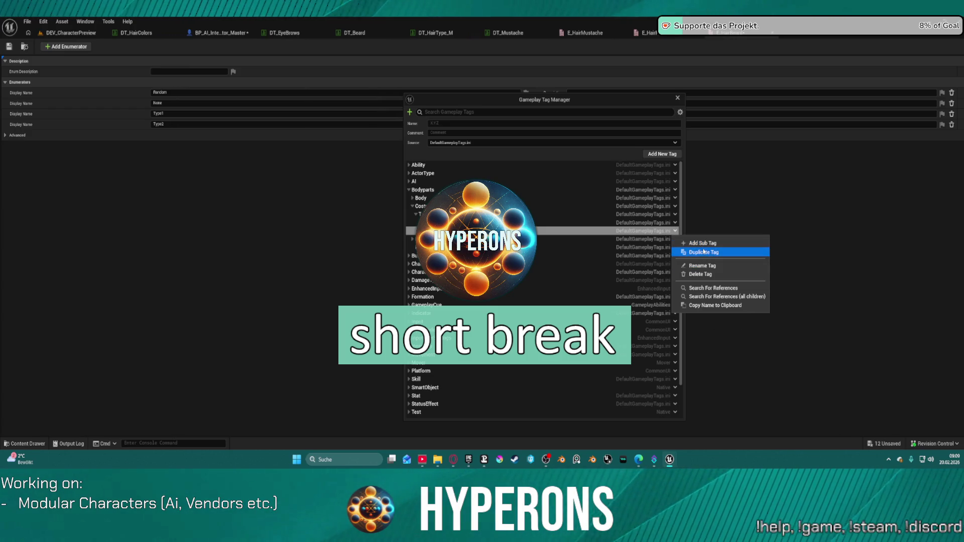
{"action": "left_click", "coordinate": [704, 252]}
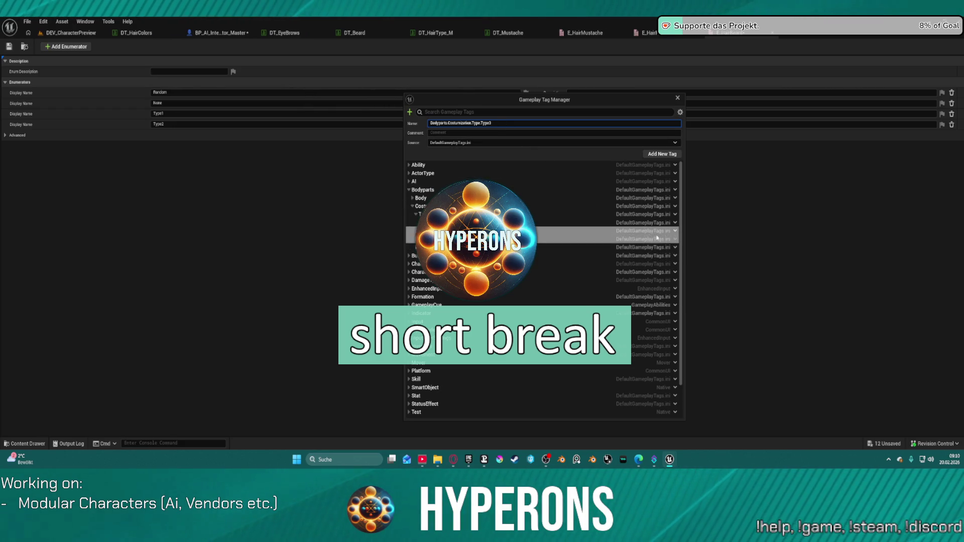
{"action": "key", "text": "Return"}
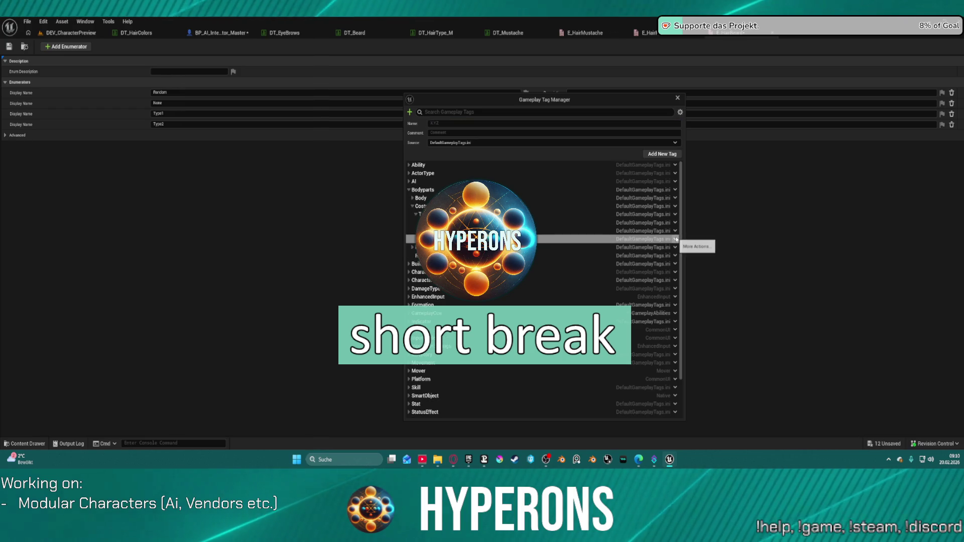
{"action": "right_click", "coordinate": [663, 241]}
{"action": "left_click", "coordinate": [700, 261]}
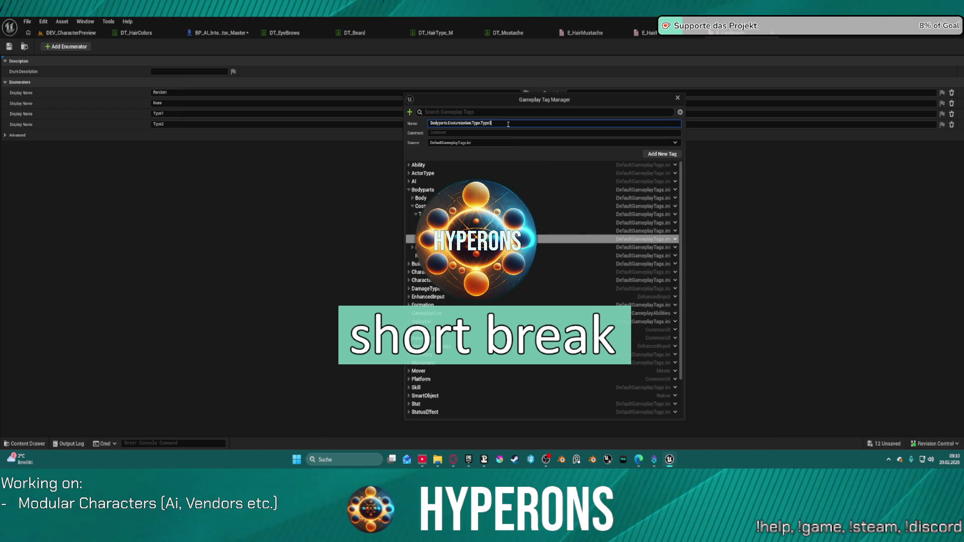
{"action": "key", "text": "BackSpace"}
{"action": "type", "text": "4"}
{"action": "key", "text": "Return"}
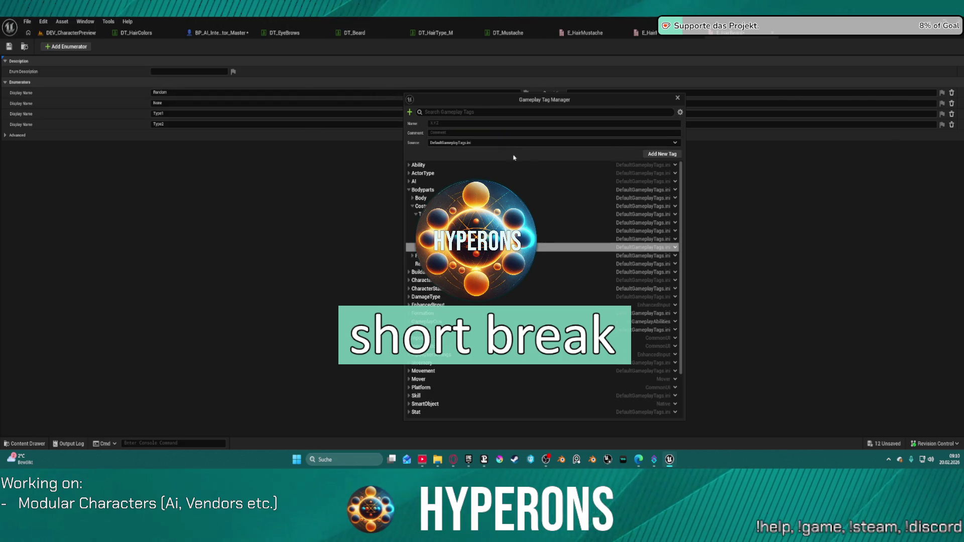
Duplicate Type4 and Type5 to add the Type5 and Type6 tags.
{"action": "right_click", "coordinate": [675, 216]}
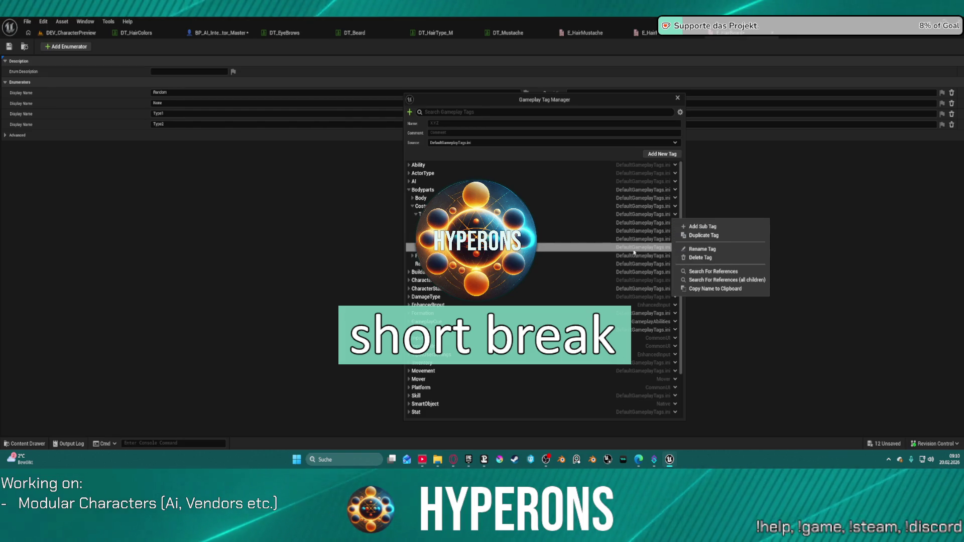
{"action": "left_click", "coordinate": [648, 289]}
{"action": "right_click", "coordinate": [679, 248]}
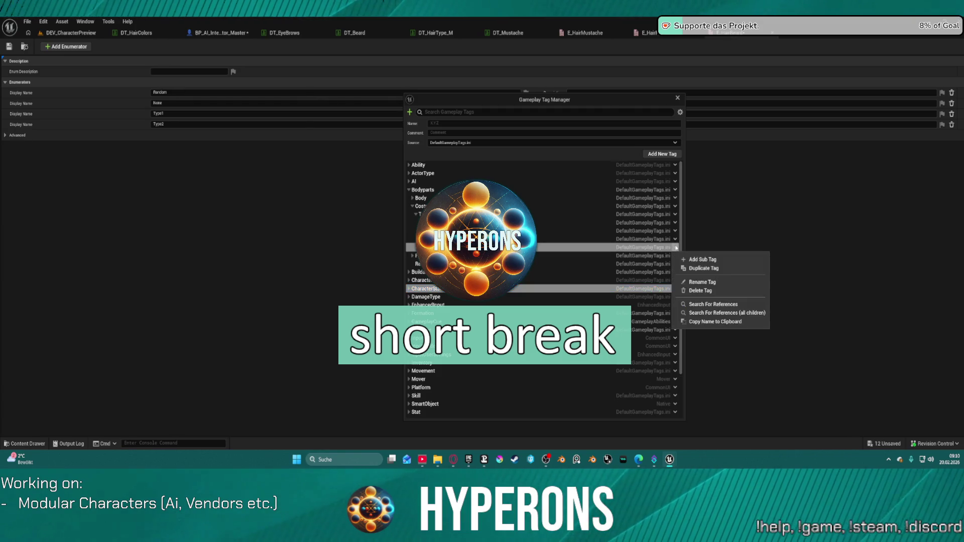
{"action": "left_click", "coordinate": [688, 266]}
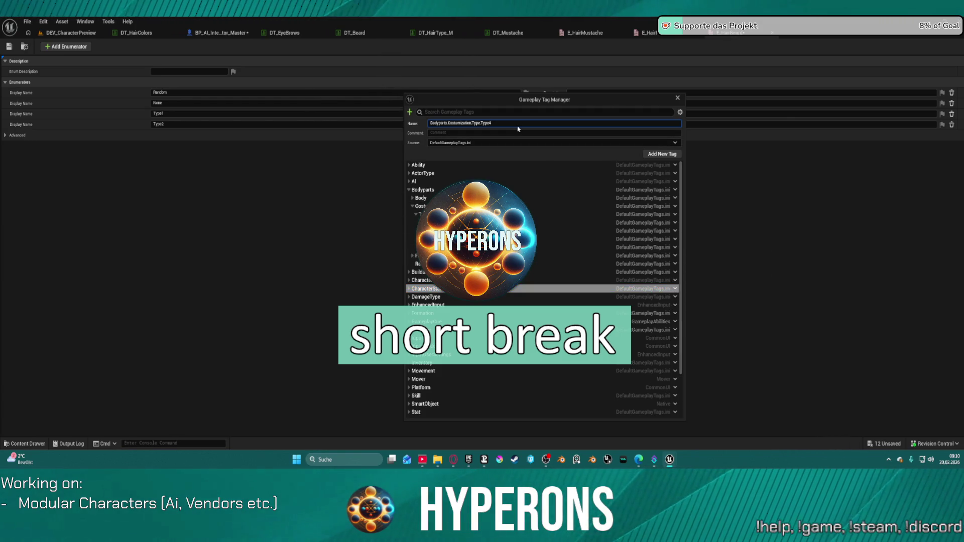
{"action": "type", "text": "5"}
{"action": "key", "text": "Return"}
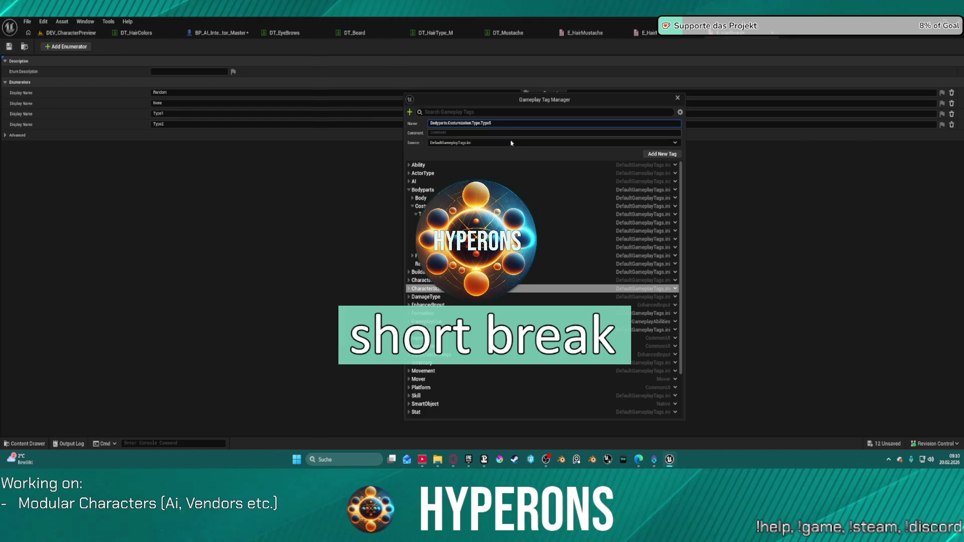
{"action": "left_click", "coordinate": [676, 257]}
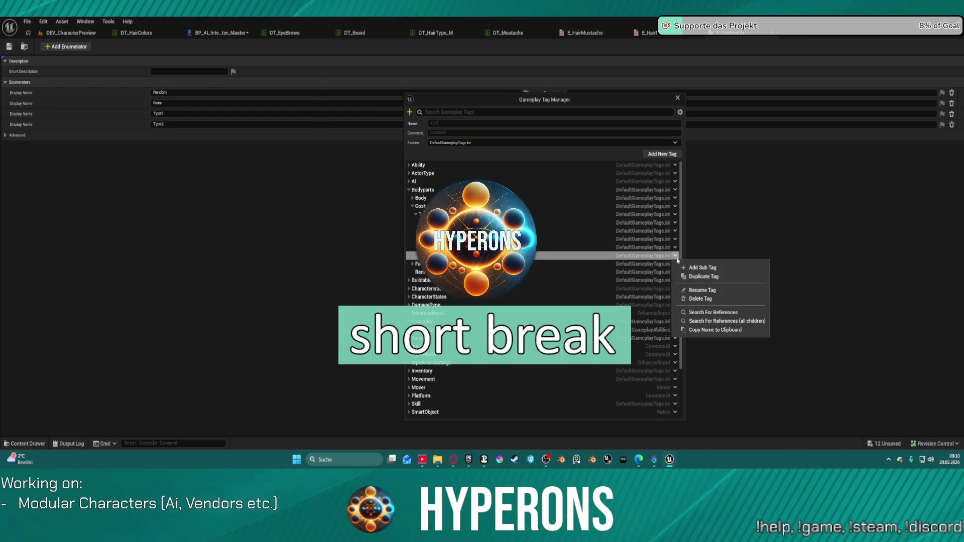
{"action": "left_click", "coordinate": [689, 276]}
{"action": "key", "text": "BackSpace"}
{"action": "key", "text": "Return"}
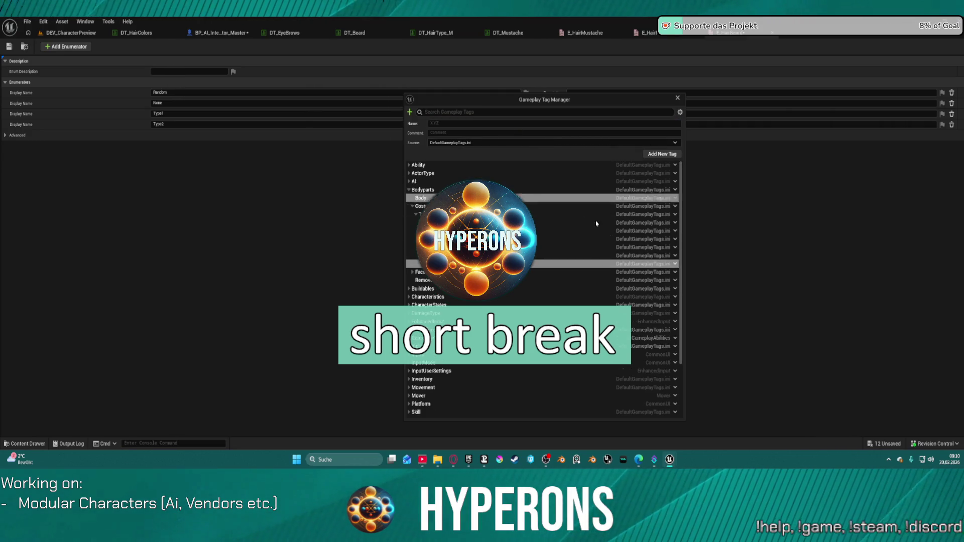
Add the Type7, Type8 and Type9 tags by duplicating the newest tag each time.
{"action": "left_click", "coordinate": [675, 264]}
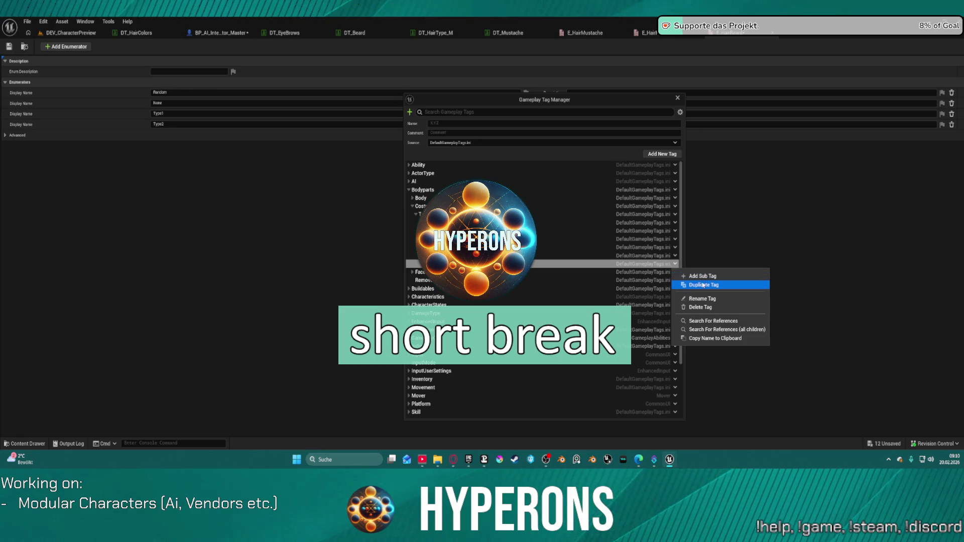
{"action": "left_click", "coordinate": [700, 276]}
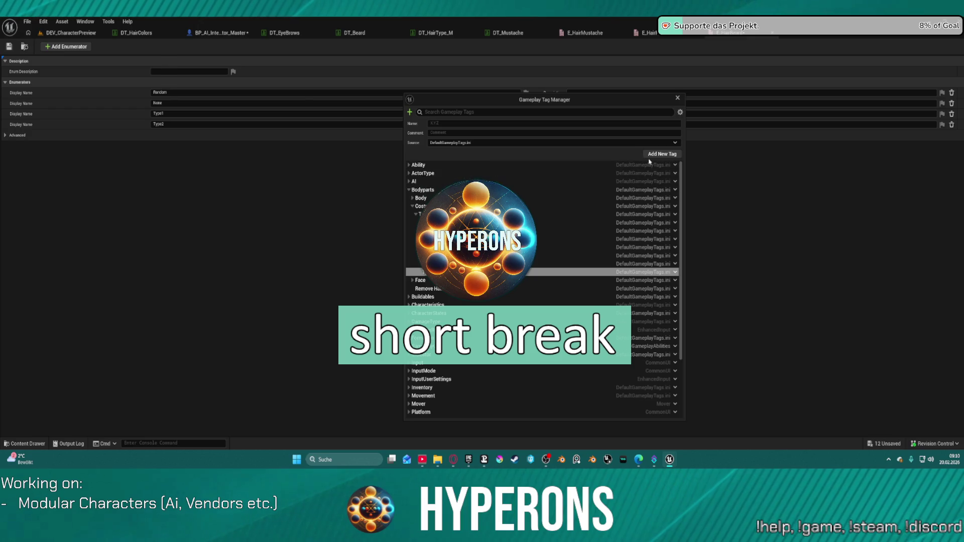
{"action": "left_click", "coordinate": [675, 272]}
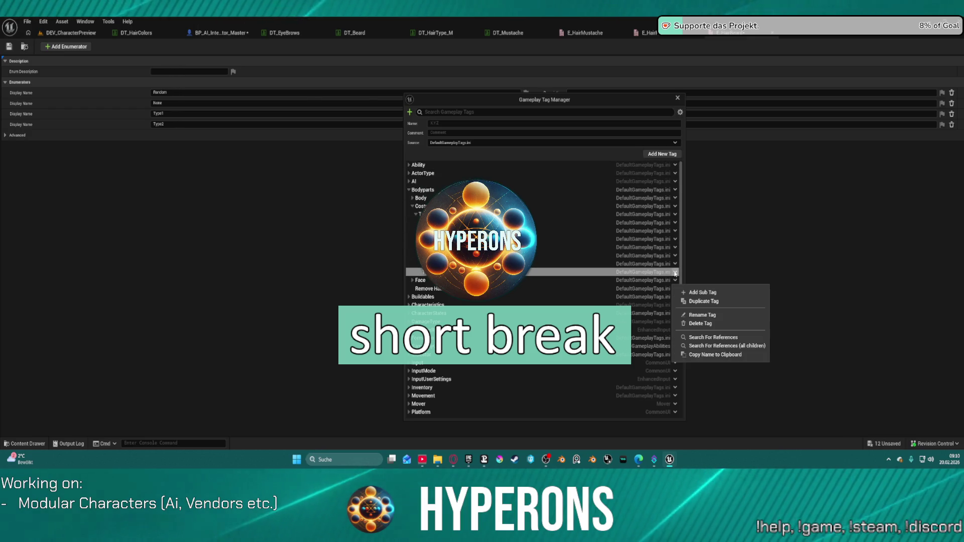
{"action": "left_click", "coordinate": [704, 302]}
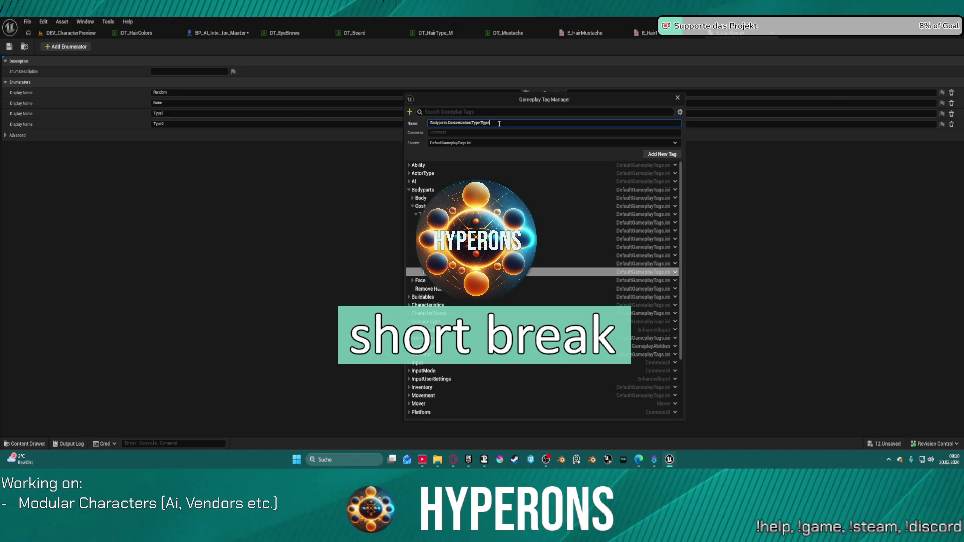
{"action": "key", "text": "Return"}
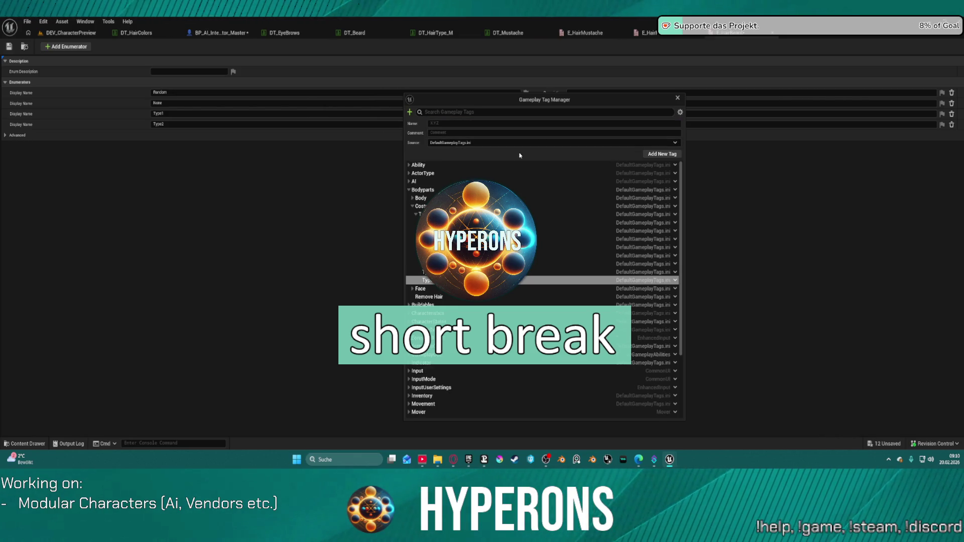
{"action": "left_click", "coordinate": [676, 280]}
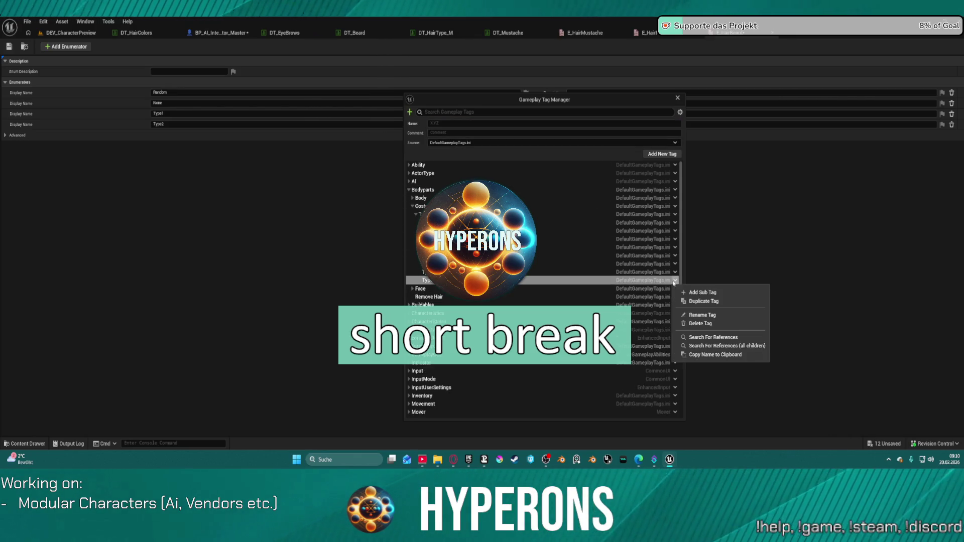
{"action": "left_click", "coordinate": [698, 301]}
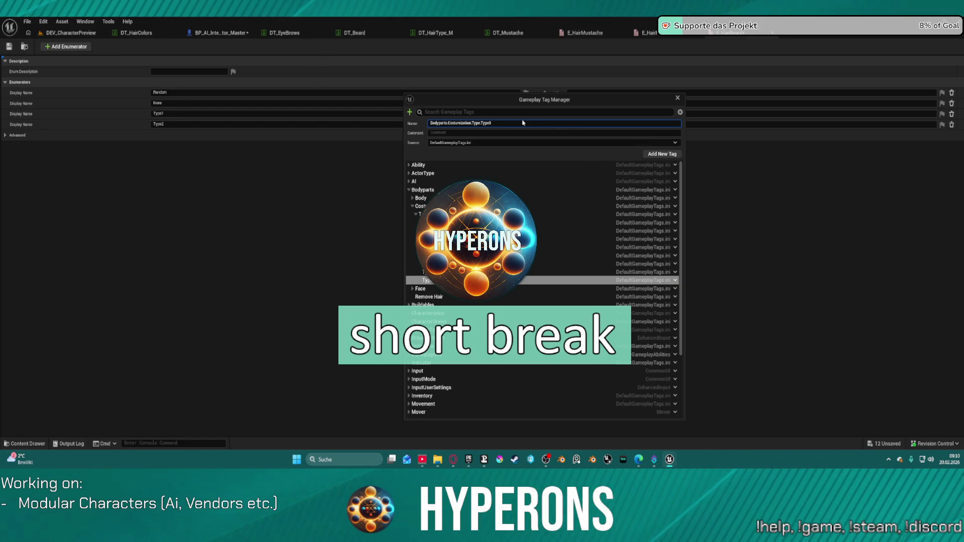
{"action": "type", "text": "9"}
{"action": "key", "text": "Return"}
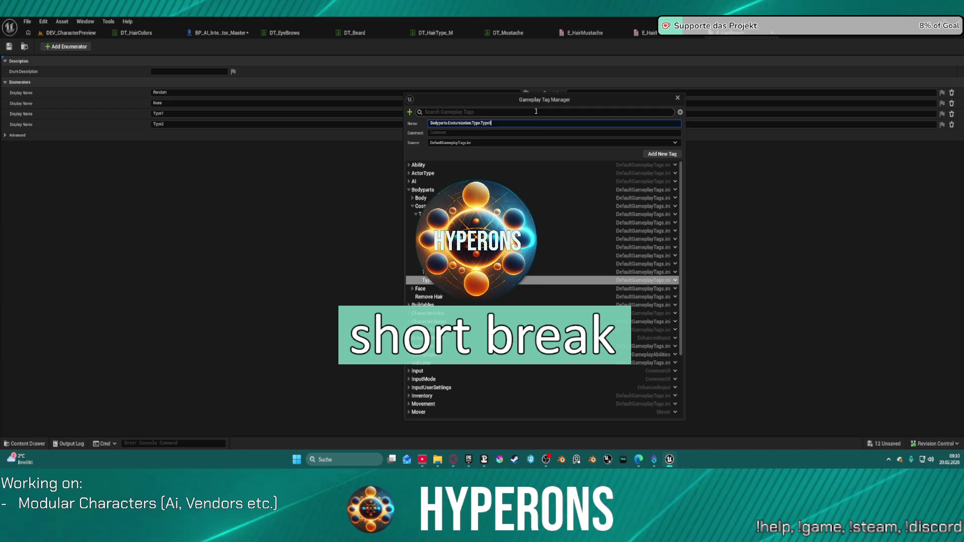
Add the Type10 tag from Type9 and close the Gameplay Tag Manager.
{"action": "left_click", "coordinate": [675, 289]}
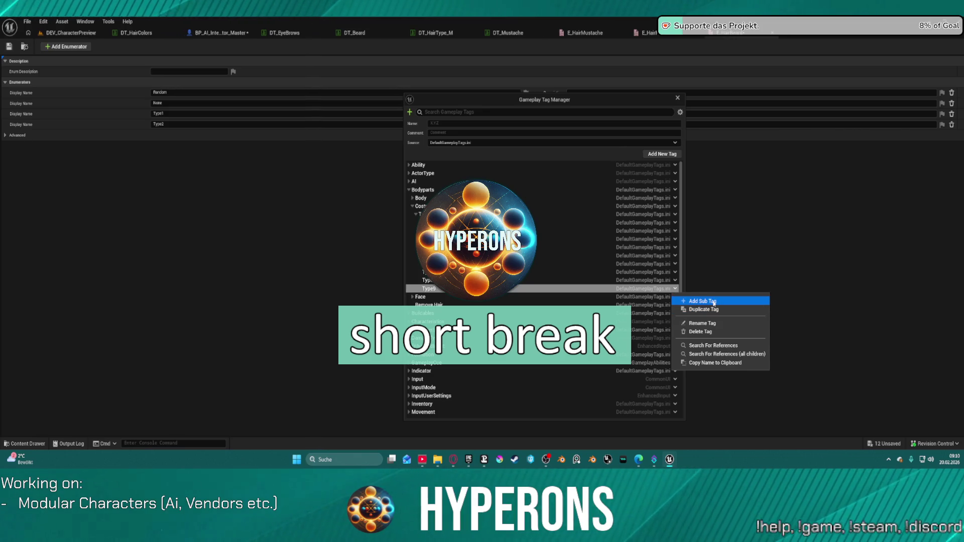
{"action": "left_click", "coordinate": [714, 302]}
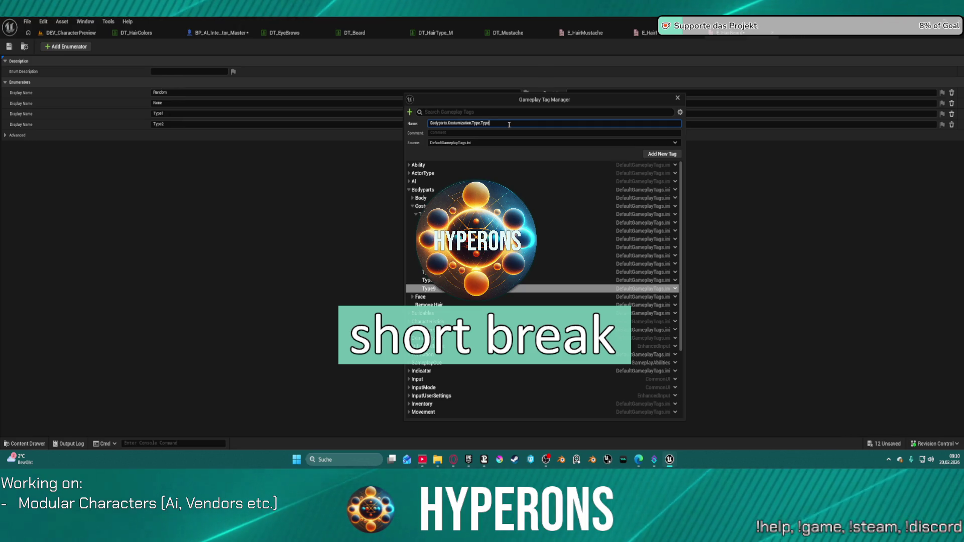
{"action": "type", "text": "10"}
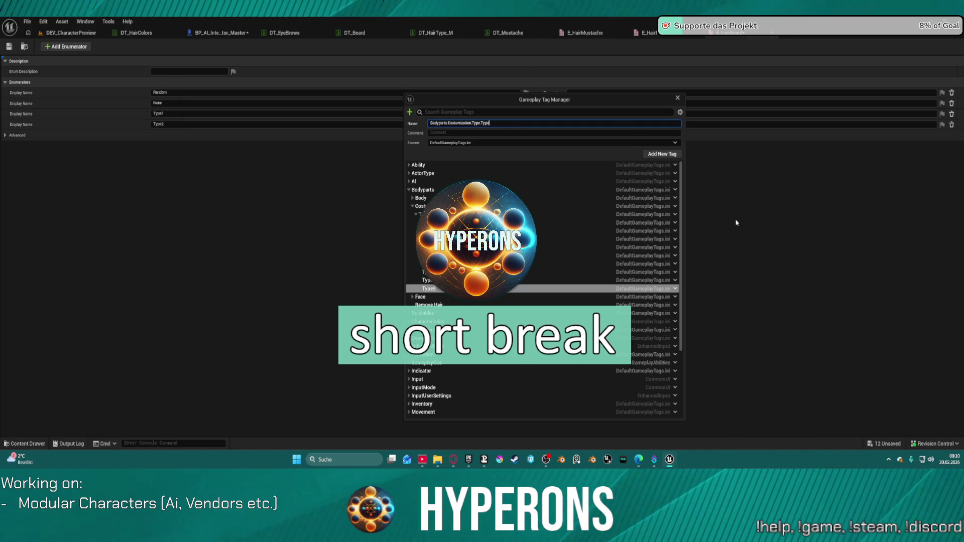
{"action": "left_click", "coordinate": [660, 153]}
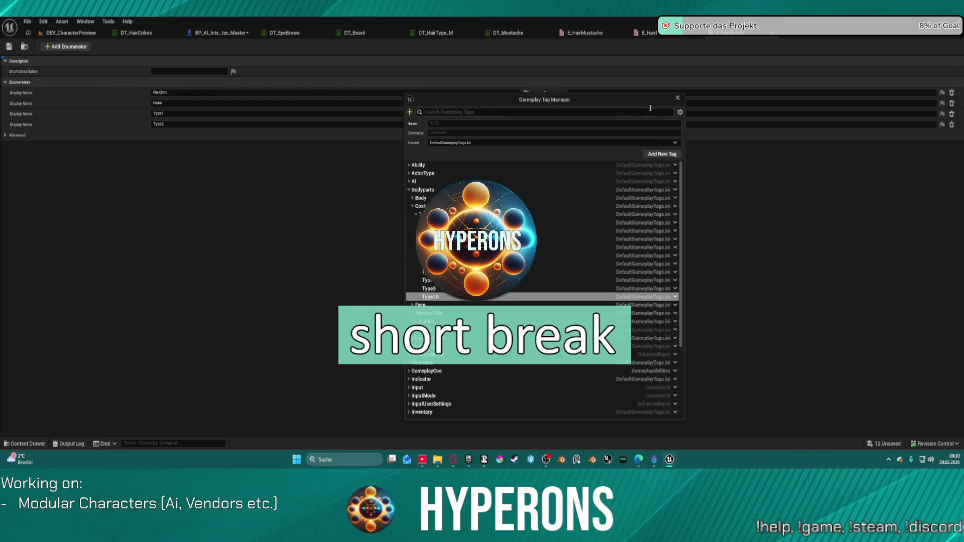
{"action": "left_click", "coordinate": [678, 97]}
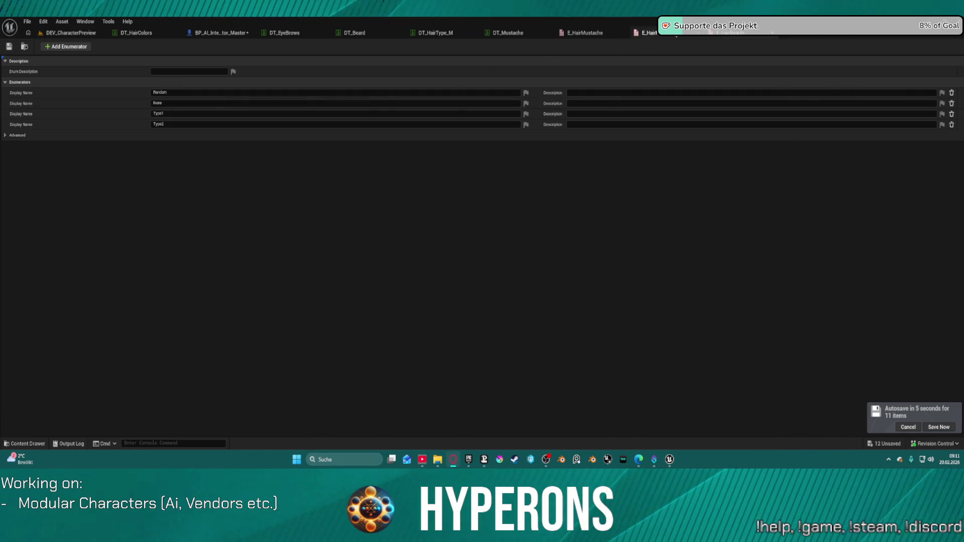
Return to the BP_AI_Interactor_Master tab showing the AddGroomAssets graph.
{"action": "left_click", "coordinate": [215, 31]}
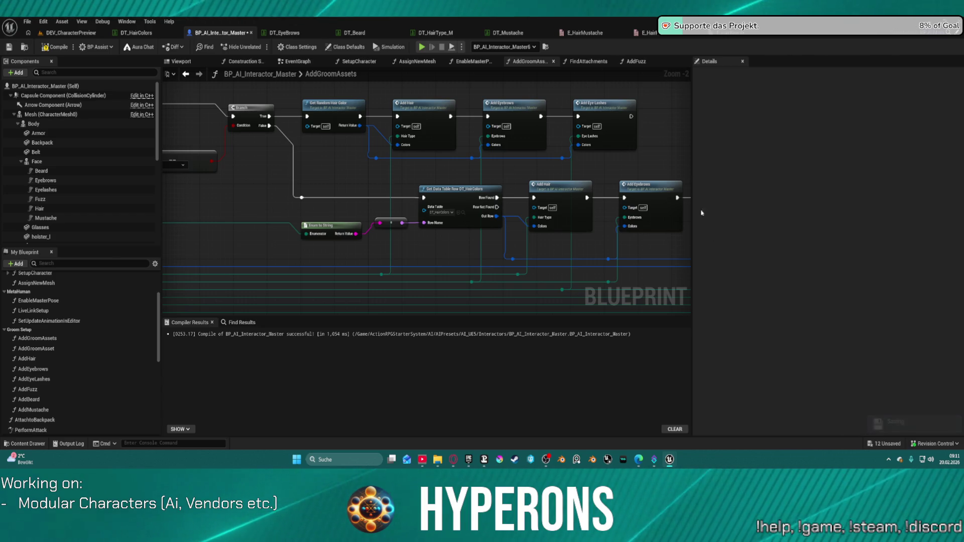
Open S_AI_Visuals from the Content Drawer, expand its Grooms defaults, and view its member variables.
{"action": "left_click", "coordinate": [68, 32]}
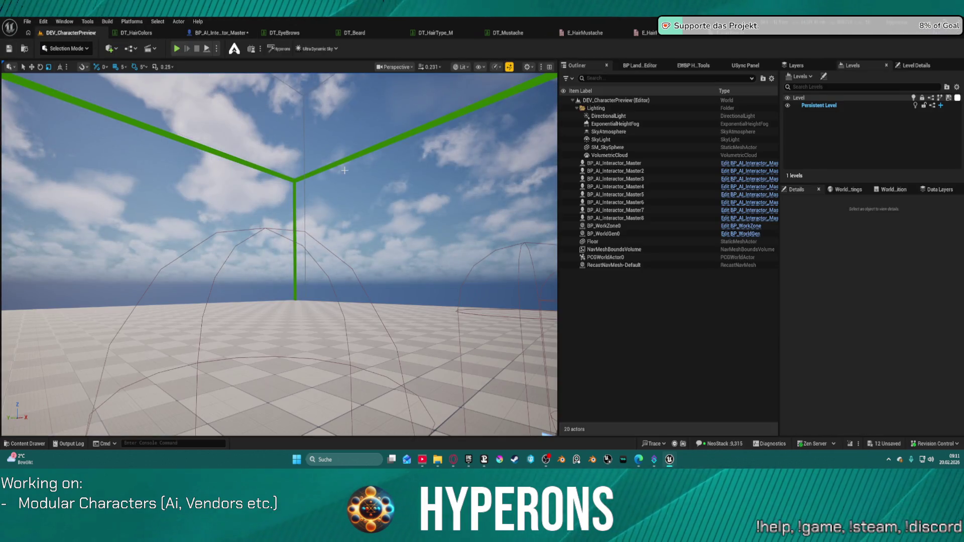
{"action": "key", "text": "ctrl+space"}
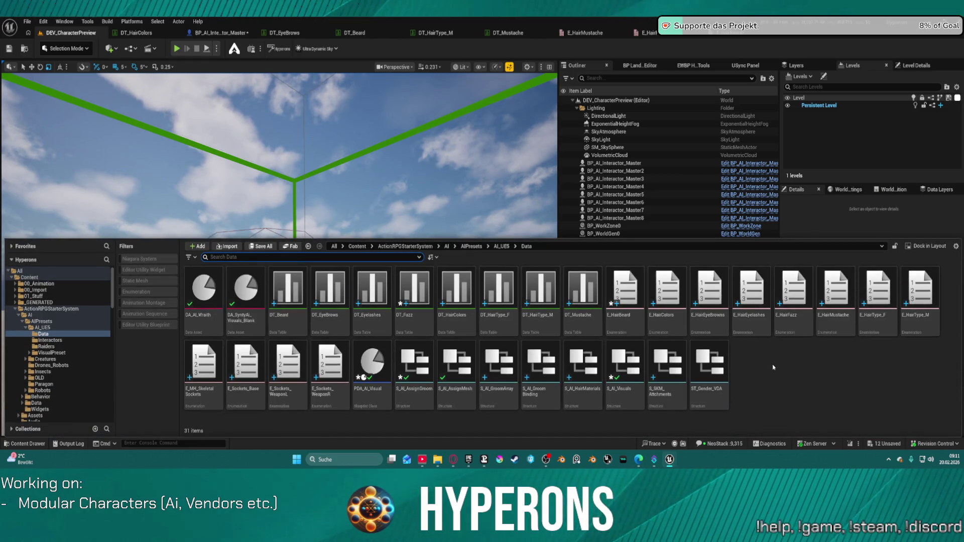
{"action": "left_click", "coordinate": [672, 369]}
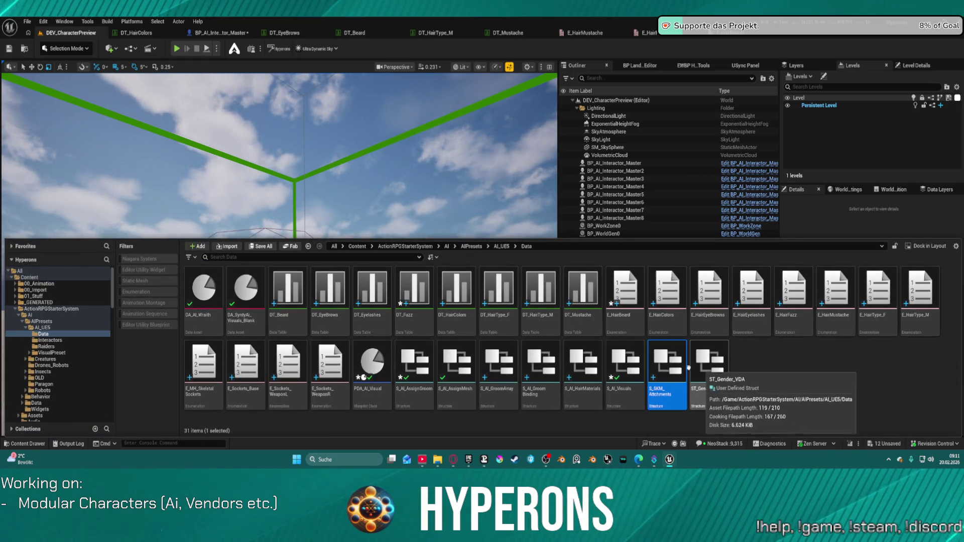
{"action": "left_click", "coordinate": [629, 367]}
{"action": "double_click", "coordinate": [630, 370]}
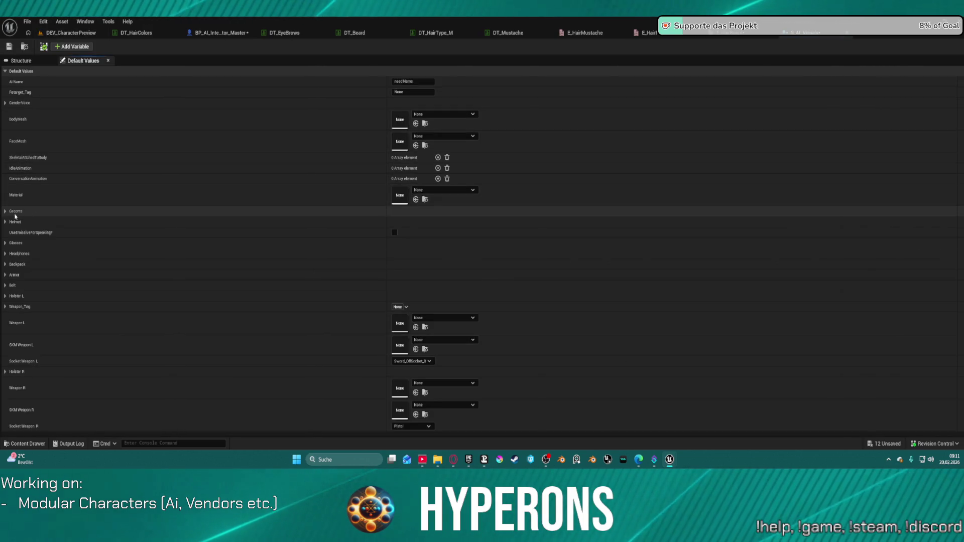
{"action": "left_click", "coordinate": [5, 211]}
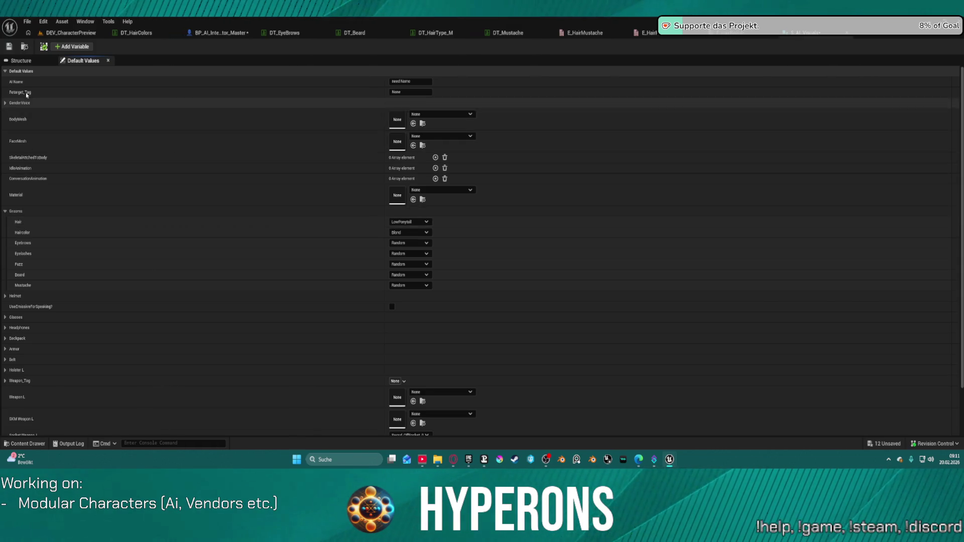
{"action": "left_click", "coordinate": [21, 61]}
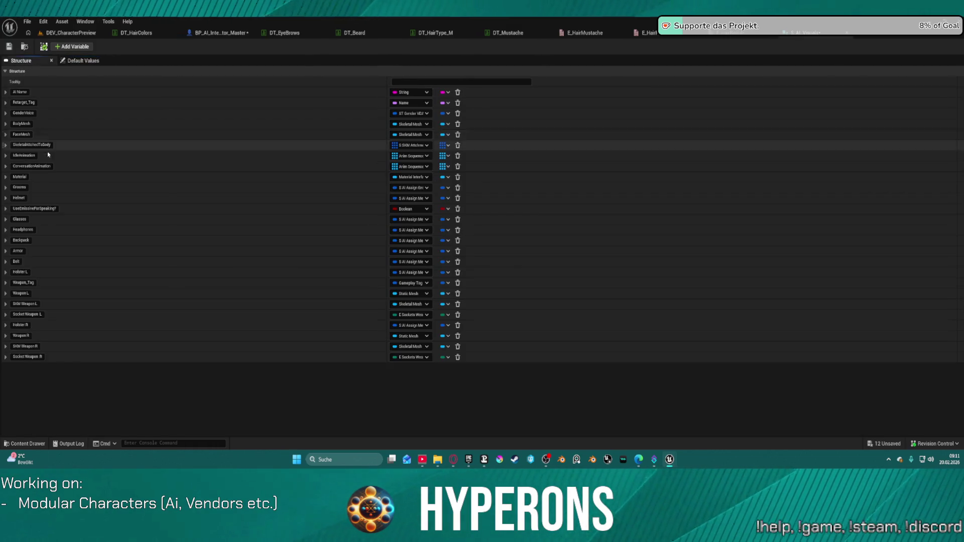
Open the S_AI_AssignGroom structure from the Content Drawer.
{"action": "left_click", "coordinate": [5, 187]}
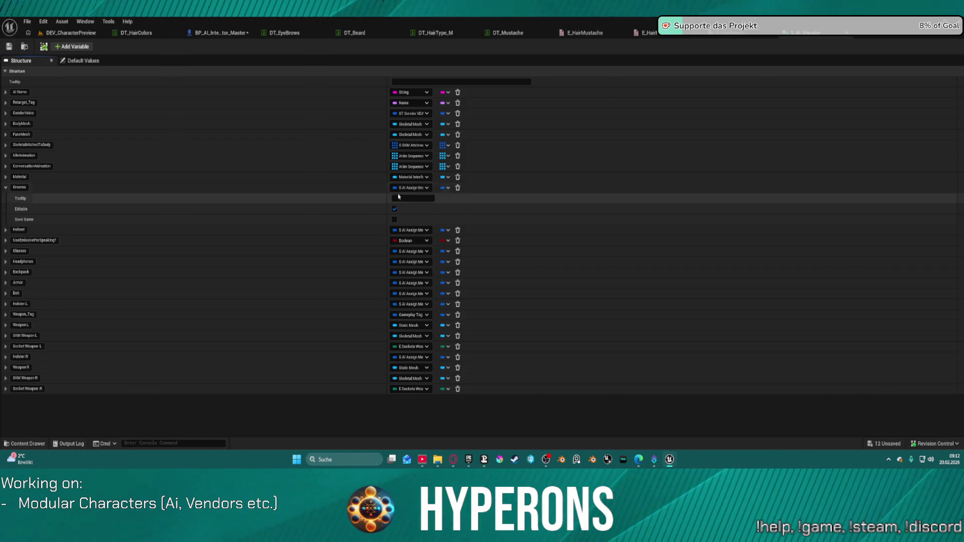
{"action": "key", "text": "ctrl+space"}
{"action": "scroll", "coordinate": [612, 356], "scroll_direction": "down", "scroll_amount": 2}
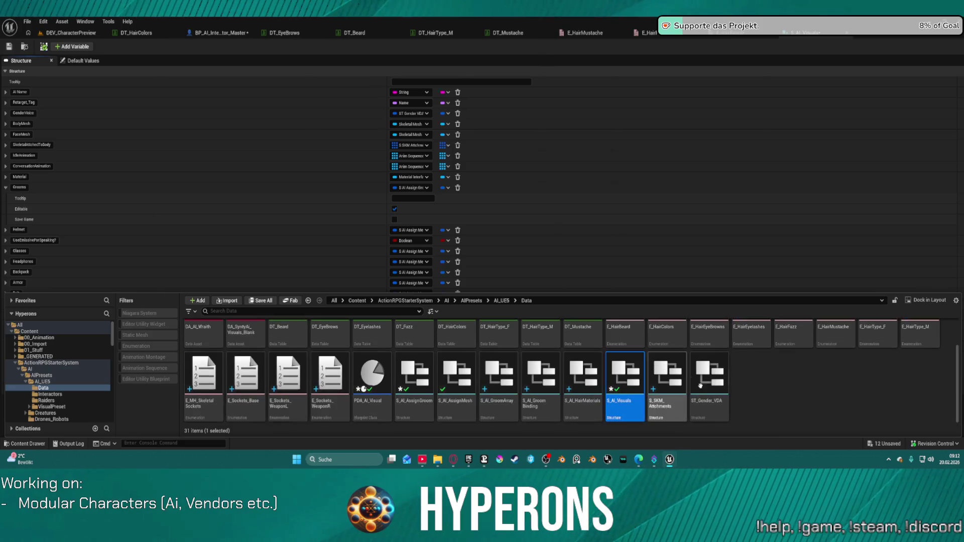
{"action": "double_click", "coordinate": [417, 381]}
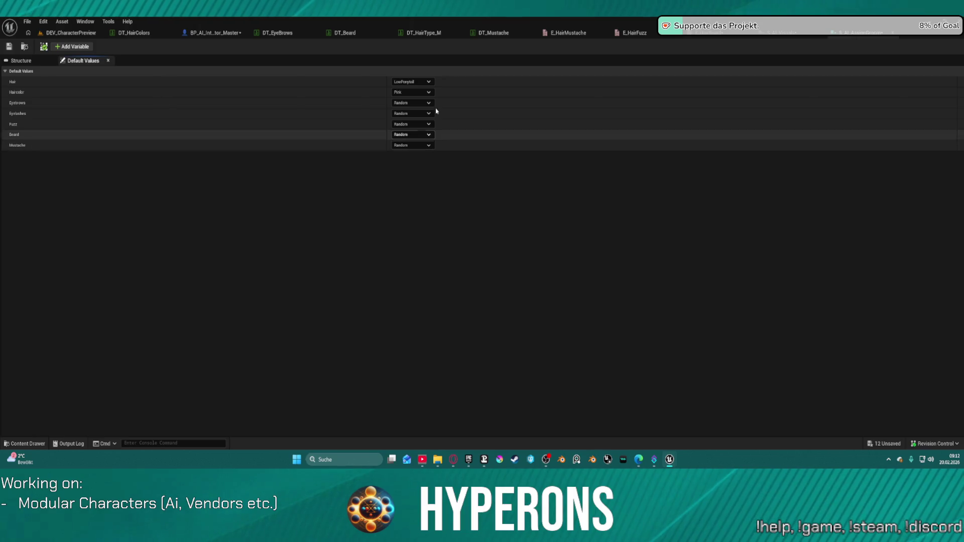
On the Structure tab, try changing Hair's type to Gameplay Tag, which crashes the editor.
{"action": "left_click", "coordinate": [411, 82]}
{"action": "left_click", "coordinate": [413, 82]}
{"action": "left_click", "coordinate": [20, 61]}
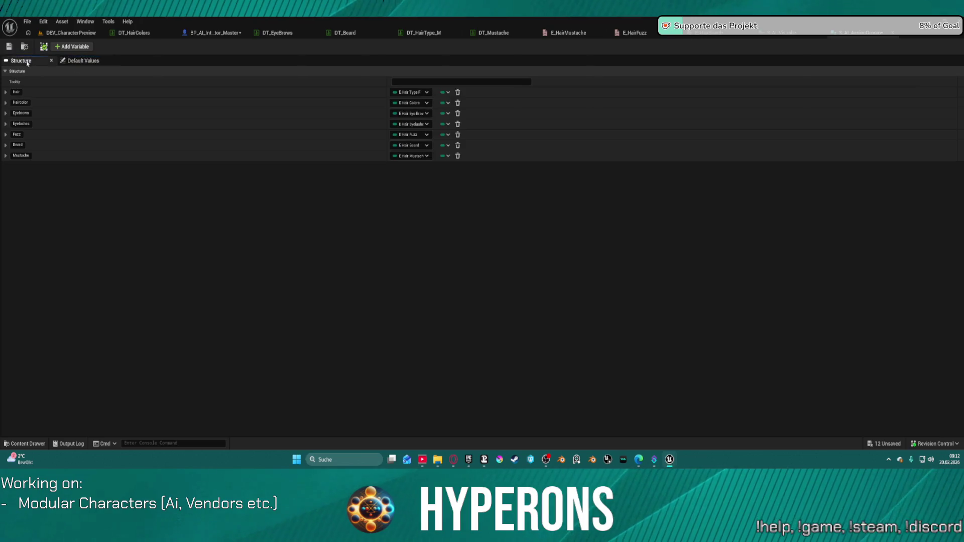
{"action": "left_click", "coordinate": [420, 93]}
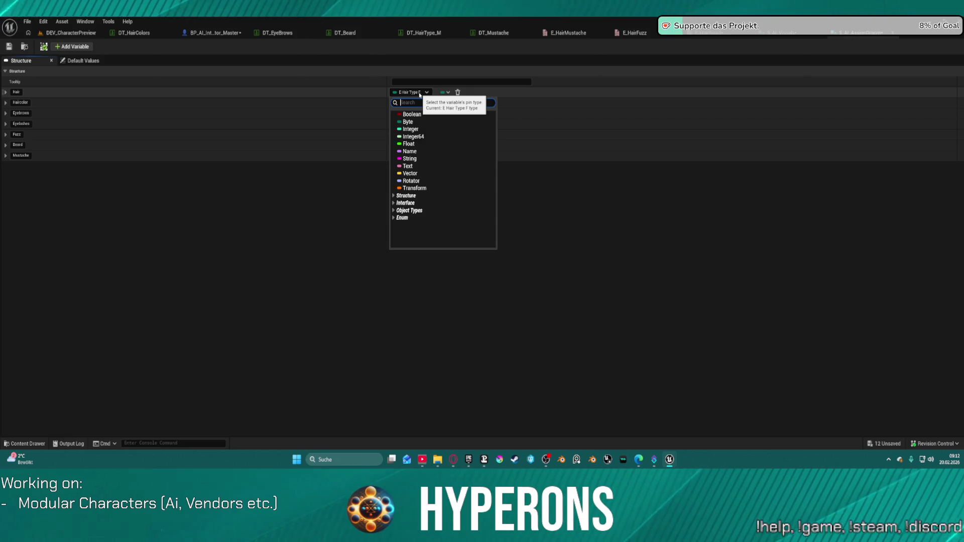
{"action": "type", "text": "gameplay"}
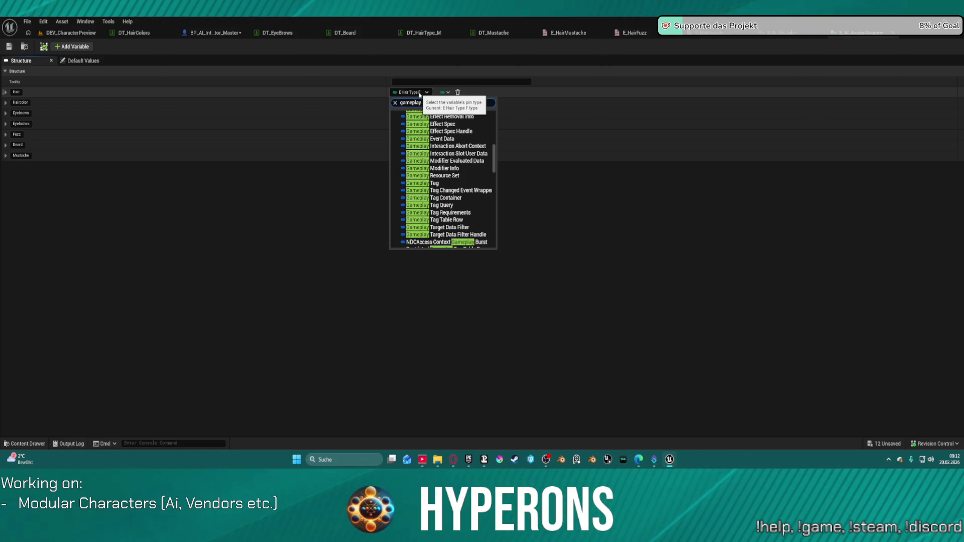
{"action": "left_click", "coordinate": [465, 185]}
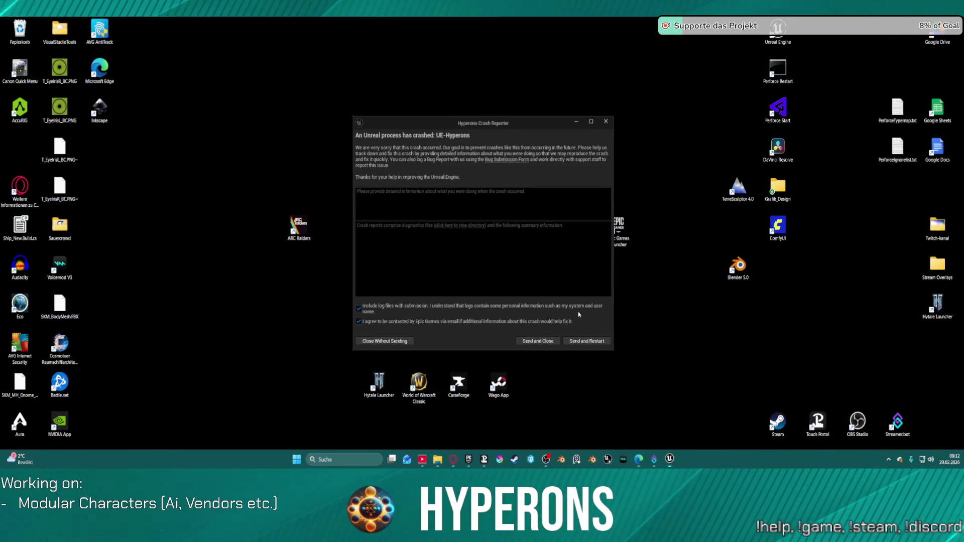
Restart the editor from the crash reporter and tick all 12 auto-saved packages for restore.
{"action": "left_click", "coordinate": [596, 341]}
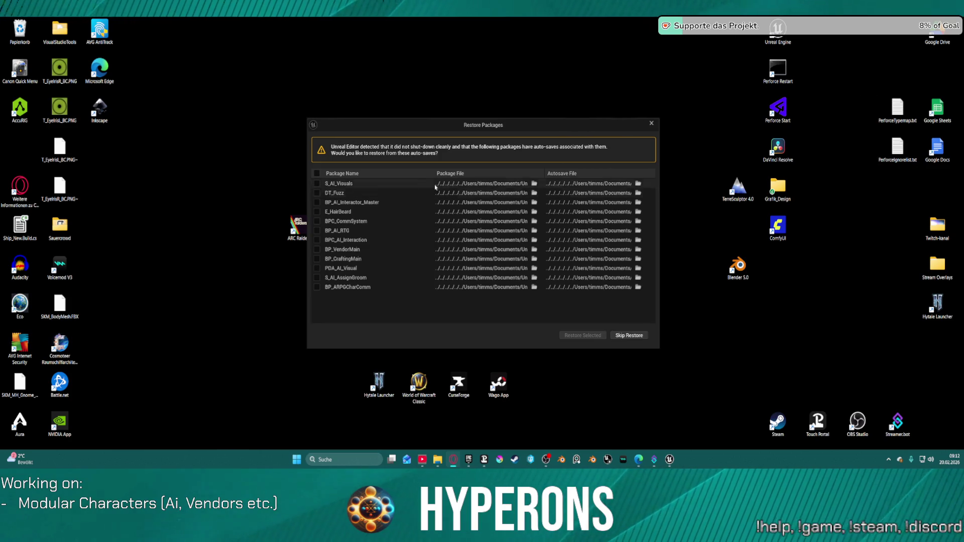
{"action": "left_click", "coordinate": [318, 174]}
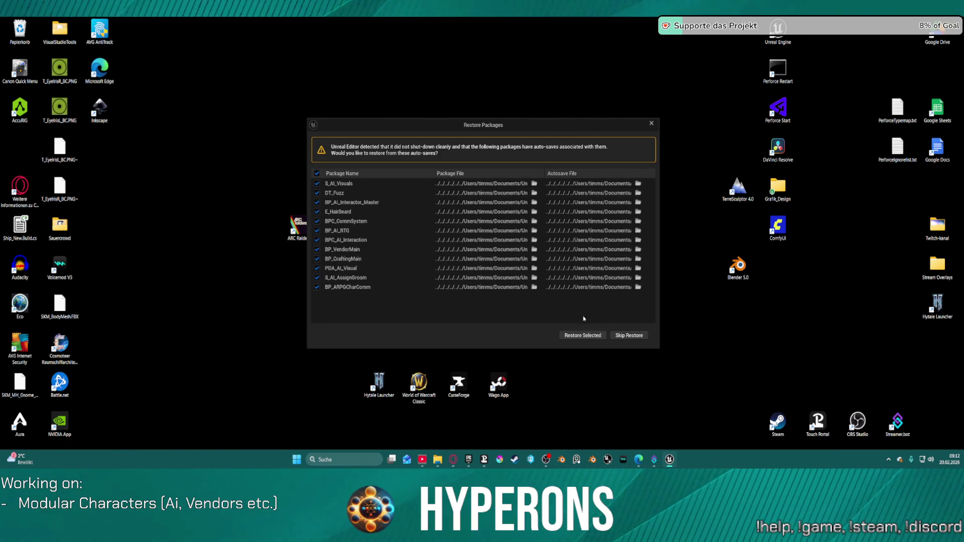
Restore the selected packages and reopen the 18 previously open asset editors.
{"action": "left_click", "coordinate": [592, 336]}
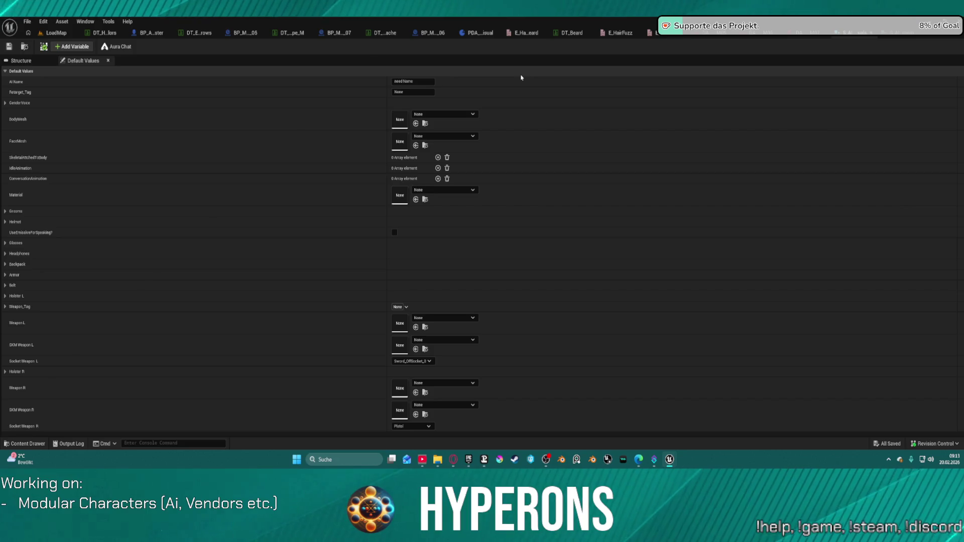
In the groom struct's Structure tab, set the Hair member's type to Gameplay Tag.
{"action": "left_click", "coordinate": [902, 36]}
{"action": "left_click", "coordinate": [21, 60]}
{"action": "left_click", "coordinate": [420, 93]}
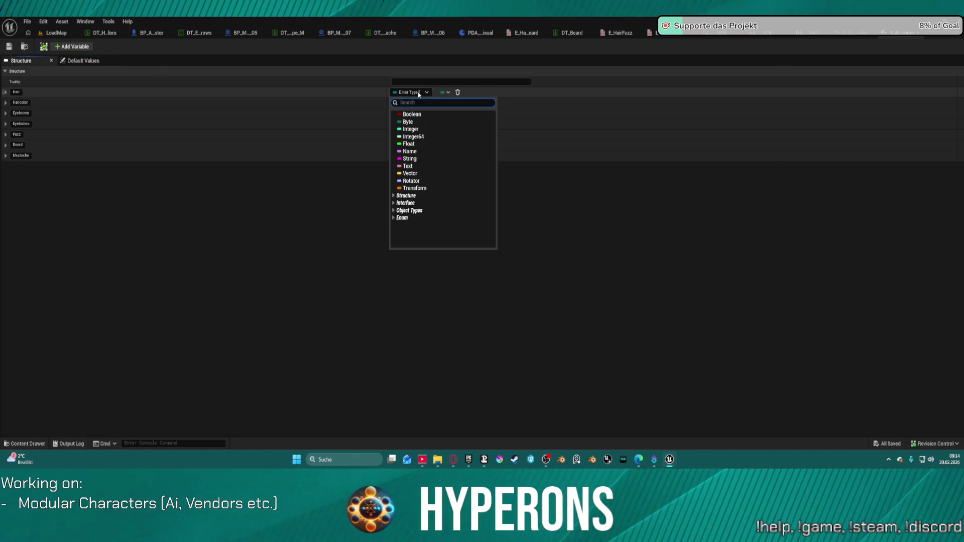
{"action": "type", "text": "gamep"}
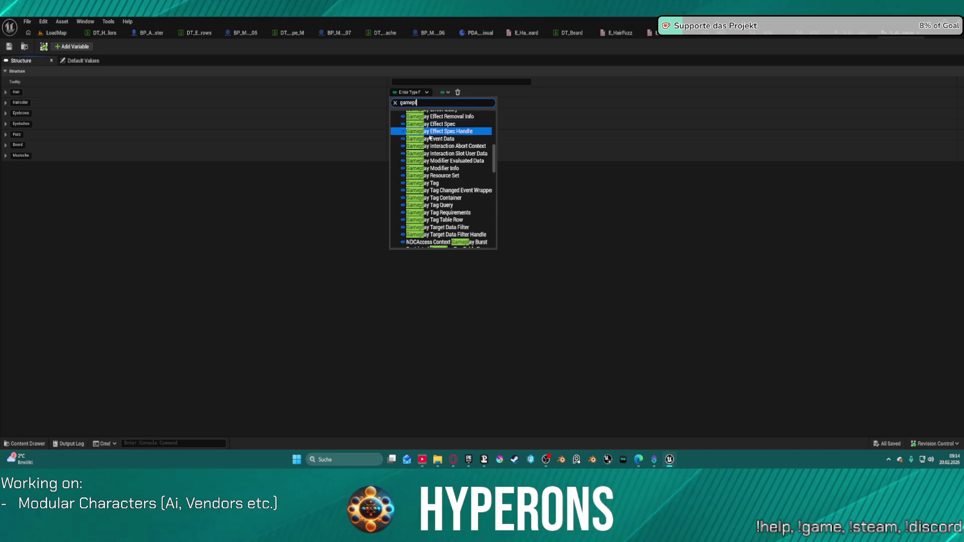
{"action": "key", "text": "Escape"}
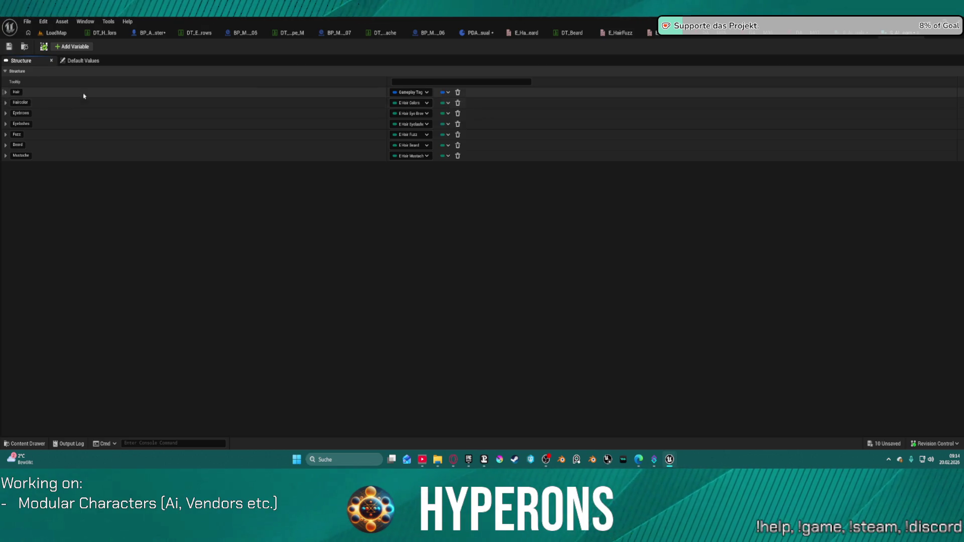
Change Eyebrows and Eyelashes to Gameplay Tag, leaving Haircolor an enum.
{"action": "left_click", "coordinate": [420, 102]}
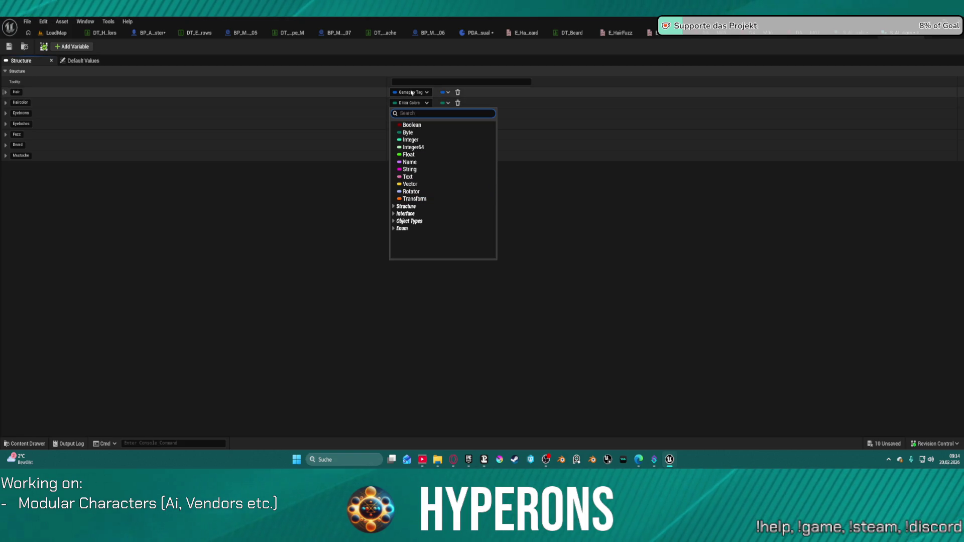
{"action": "left_click", "coordinate": [416, 104]}
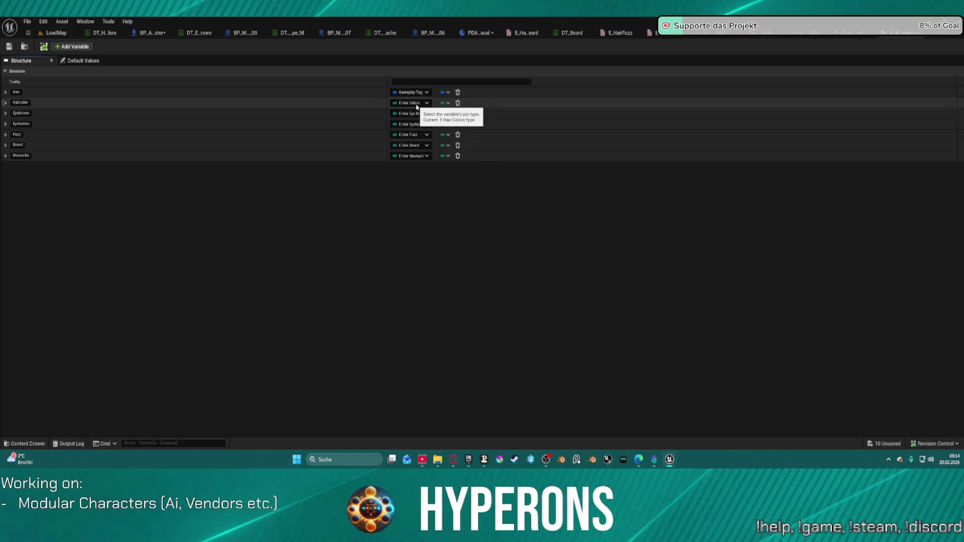
{"action": "left_click", "coordinate": [416, 104]}
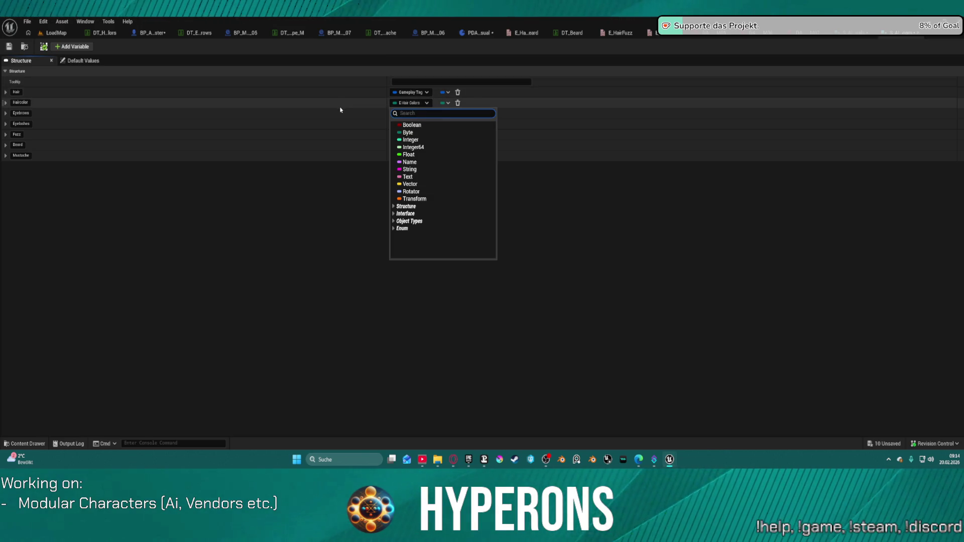
{"action": "left_click", "coordinate": [366, 106]}
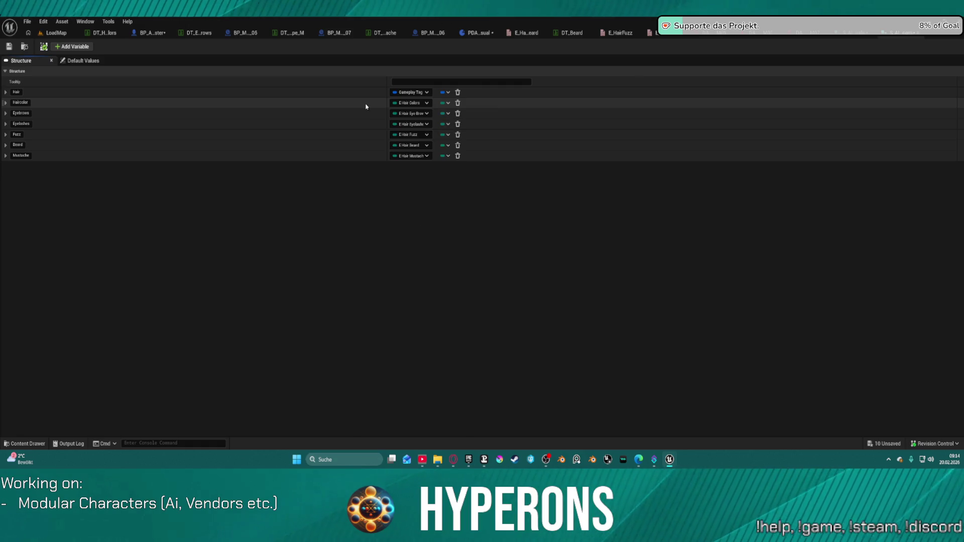
{"action": "left_click", "coordinate": [416, 114]}
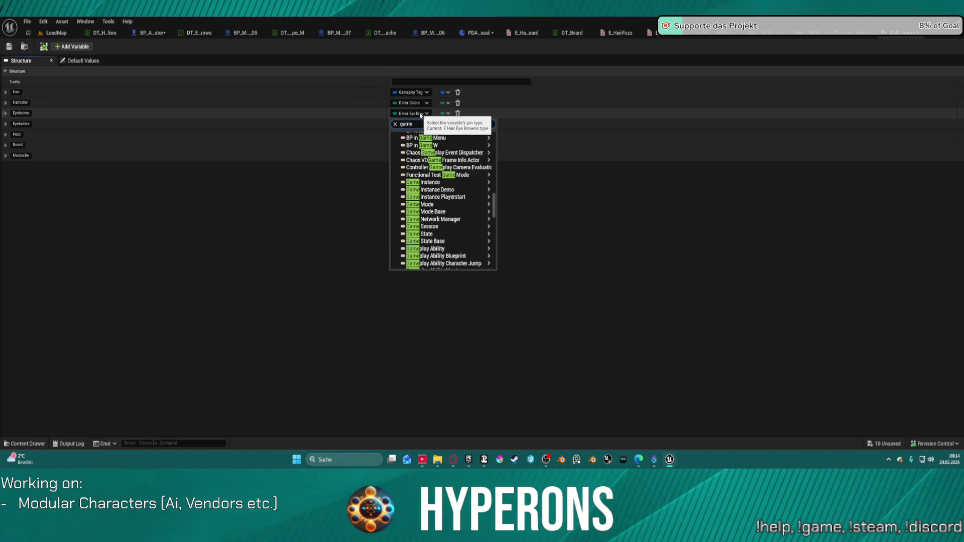
{"action": "mouse_move", "coordinate": [452, 205]}
{"action": "mouse_move", "coordinate": [464, 175]}
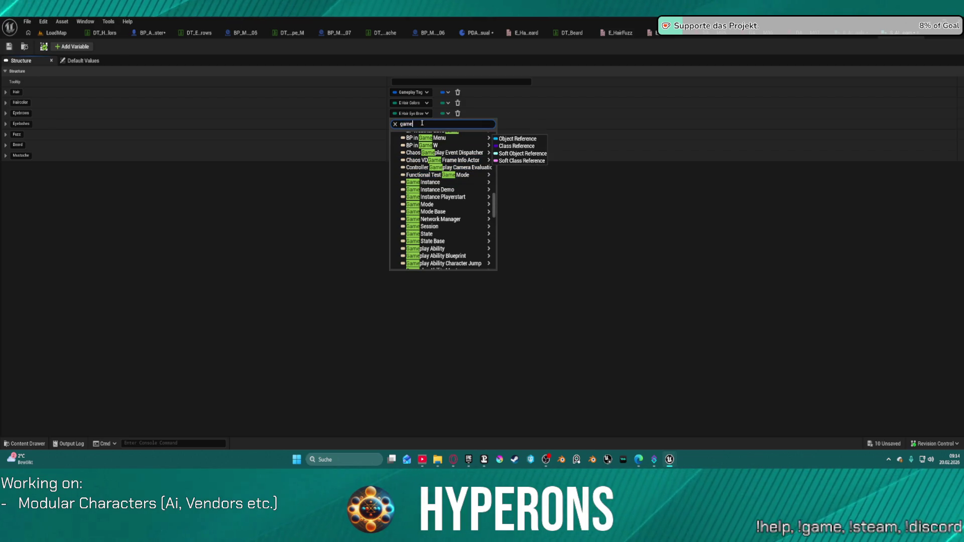
{"action": "type", "text": " tag"}
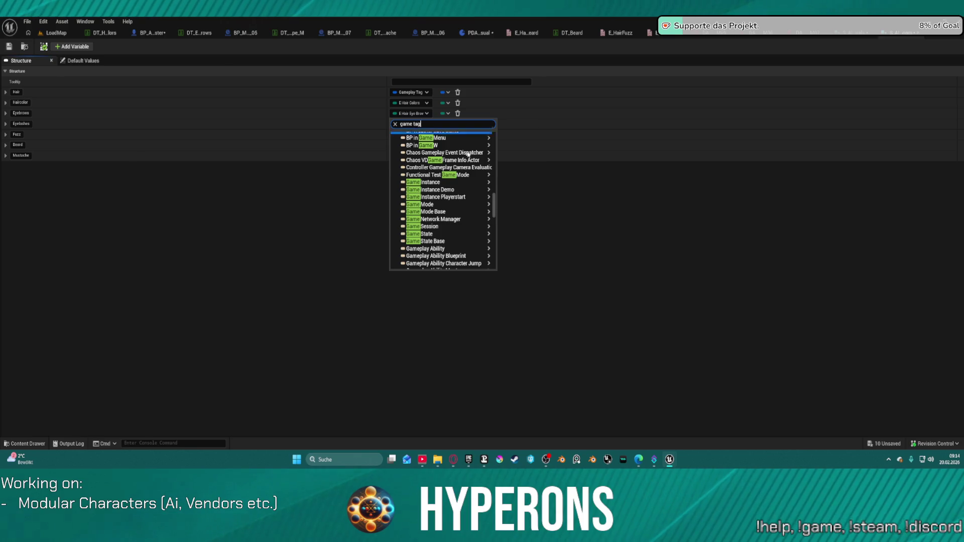
{"action": "left_click", "coordinate": [438, 153]}
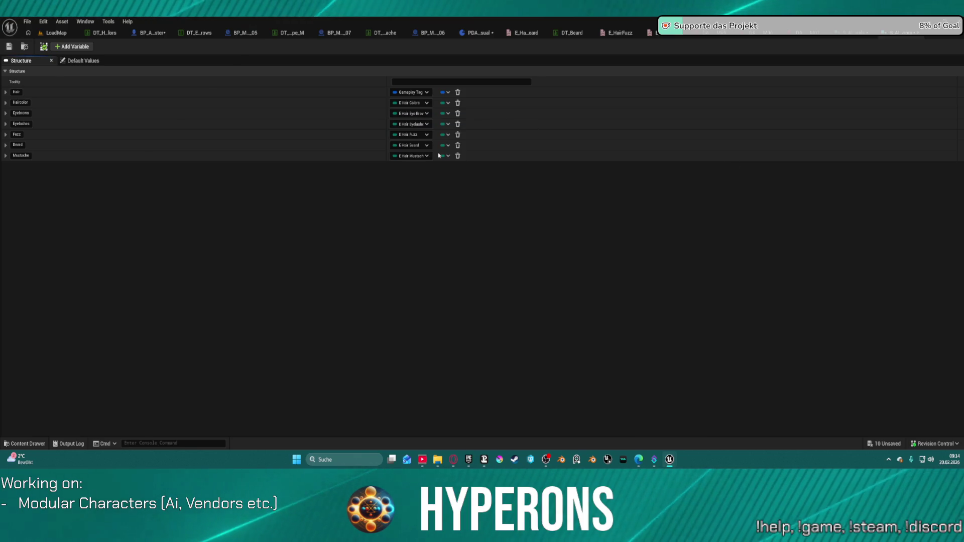
{"action": "left_click", "coordinate": [426, 124]}
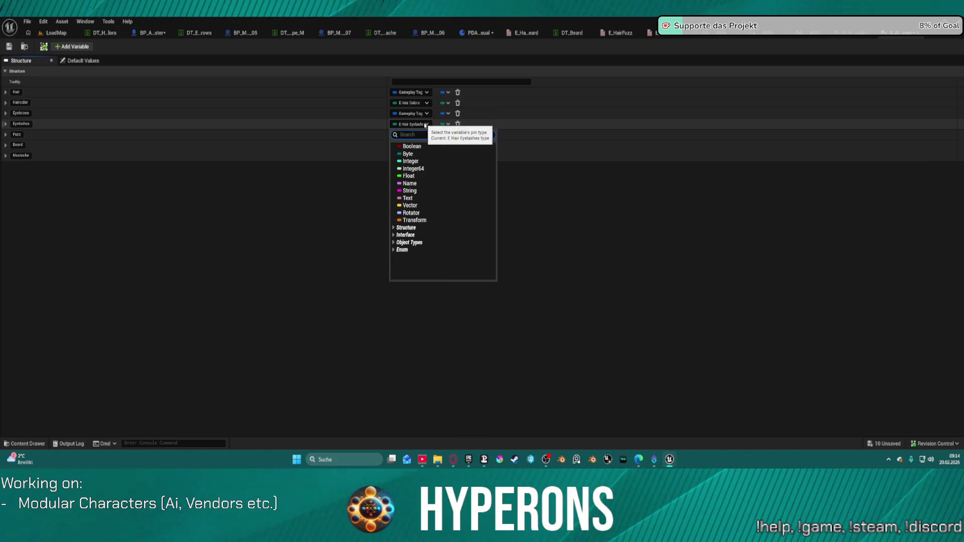
{"action": "type", "text": "gametag"}
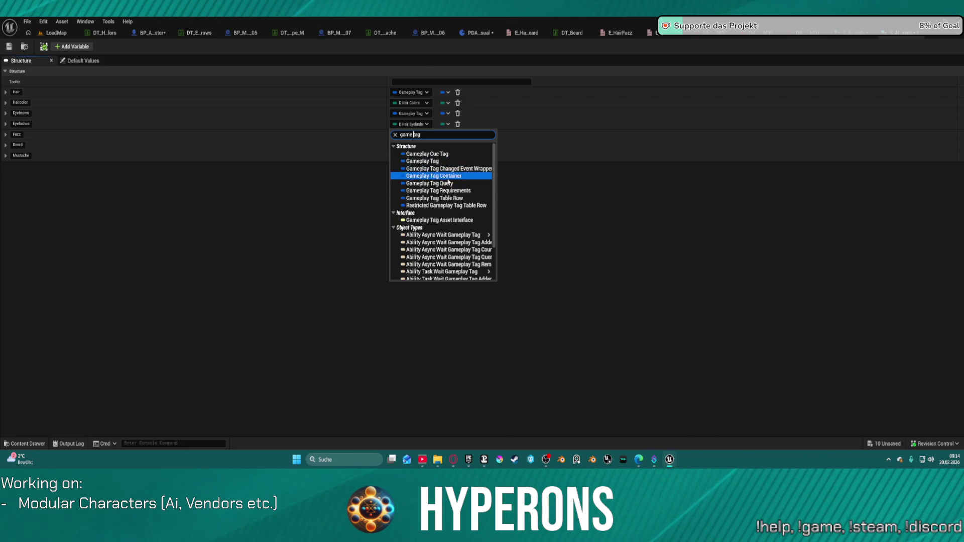
{"action": "left_click", "coordinate": [431, 161]}
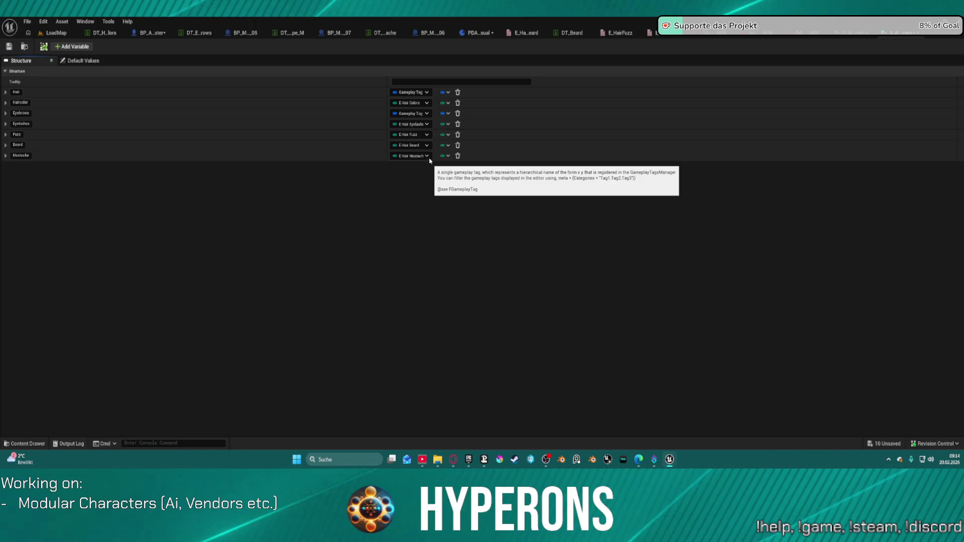
Set the Fuzz and Beard members' types to Gameplay Tag.
{"action": "left_click", "coordinate": [406, 135]}
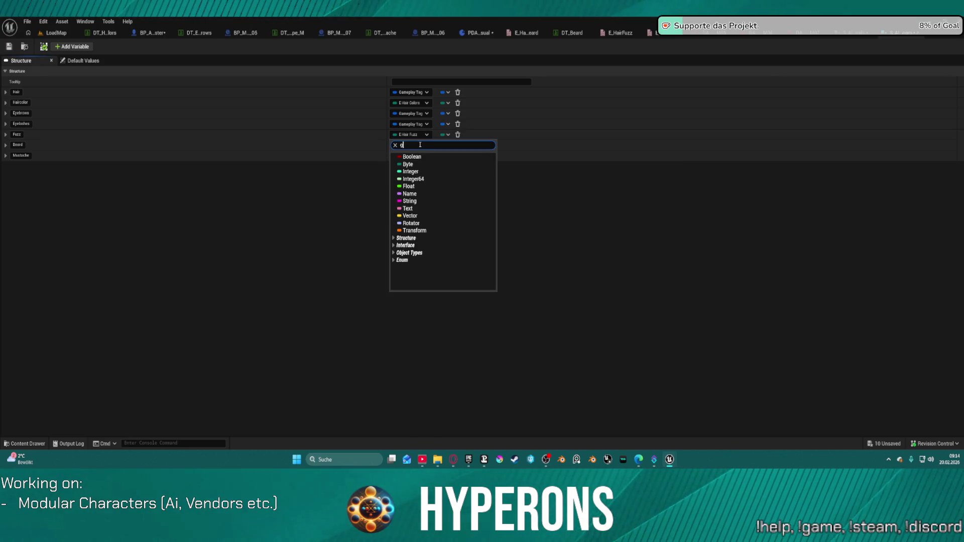
{"action": "mouse_move", "coordinate": [437, 188]}
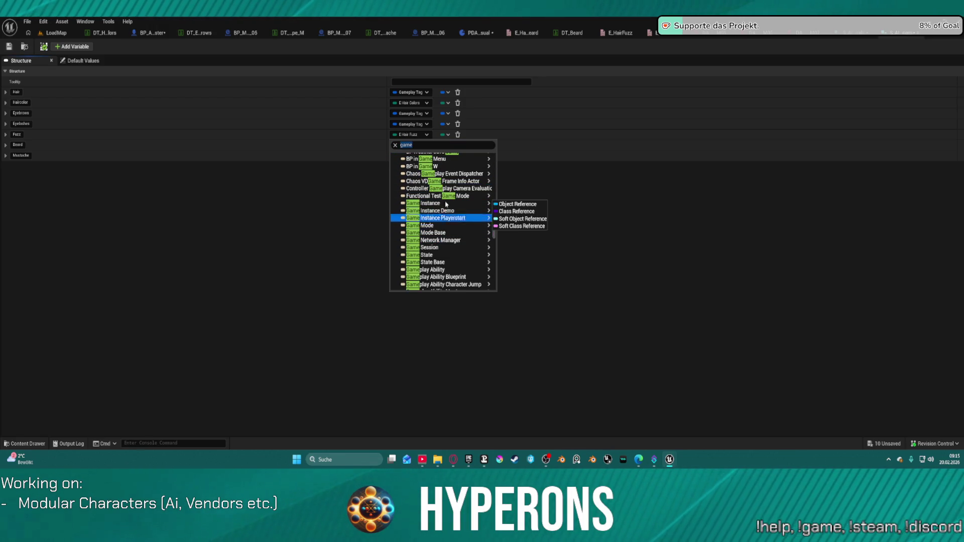
{"action": "left_click", "coordinate": [439, 146]}
{"action": "type", "text": "tag"}
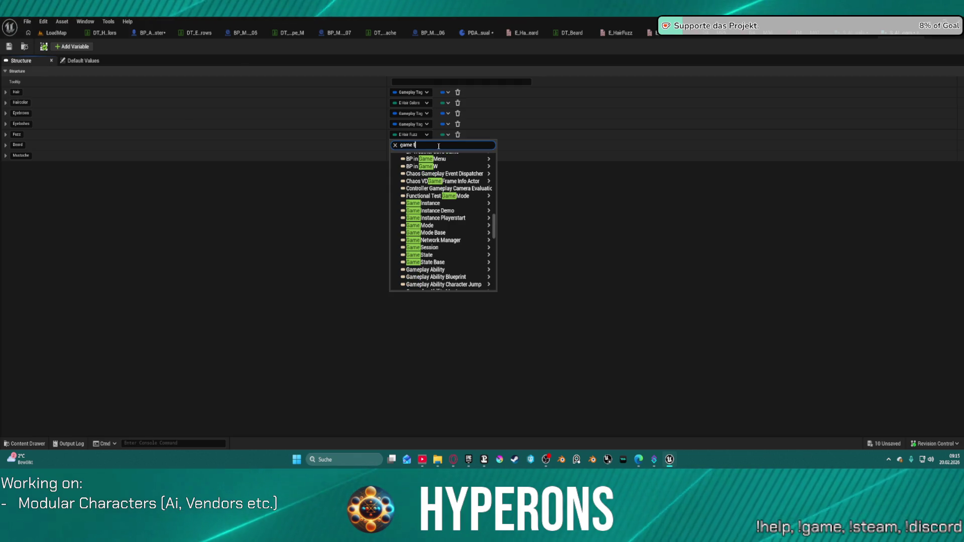
{"action": "left_click", "coordinate": [425, 172]}
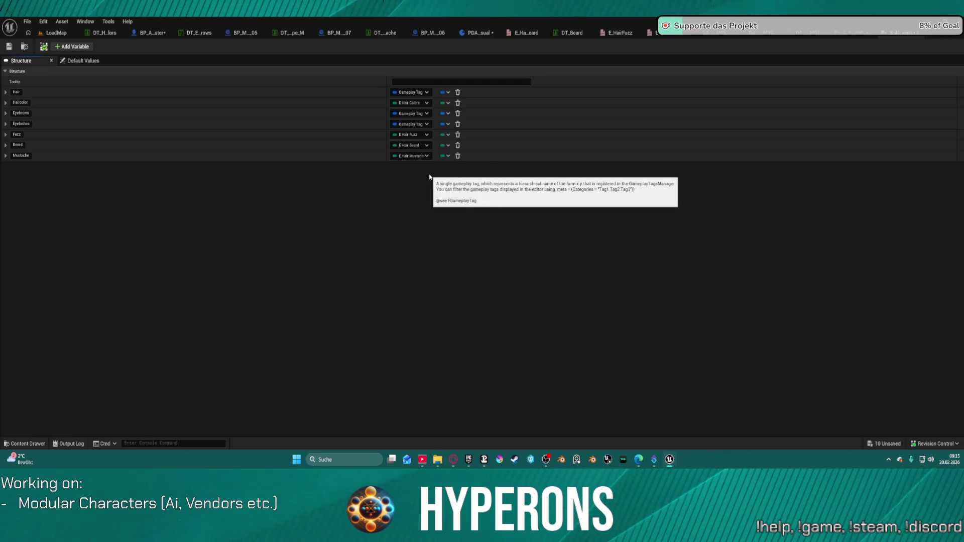
{"action": "left_click", "coordinate": [416, 155]}
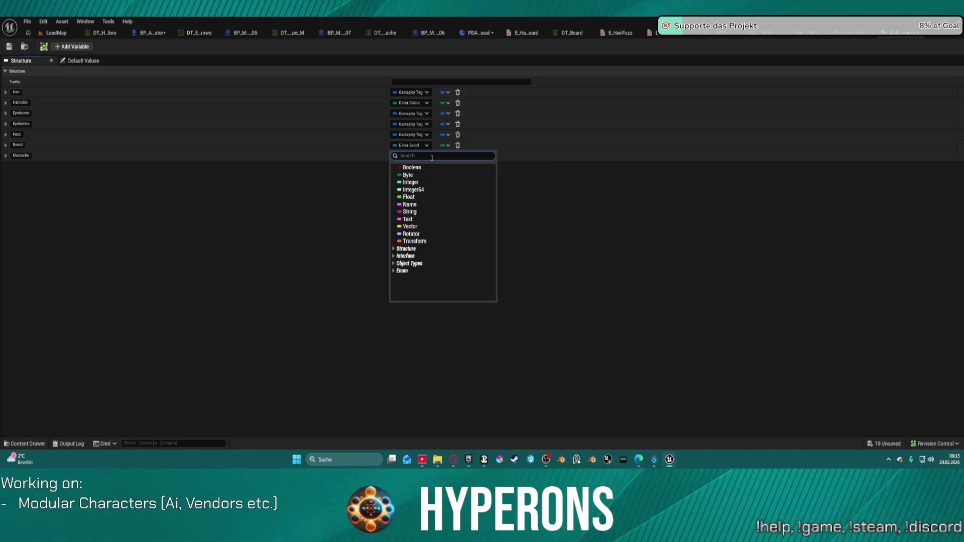
{"action": "type", "text": "gam"}
{"action": "mouse_move", "coordinate": [455, 170]}
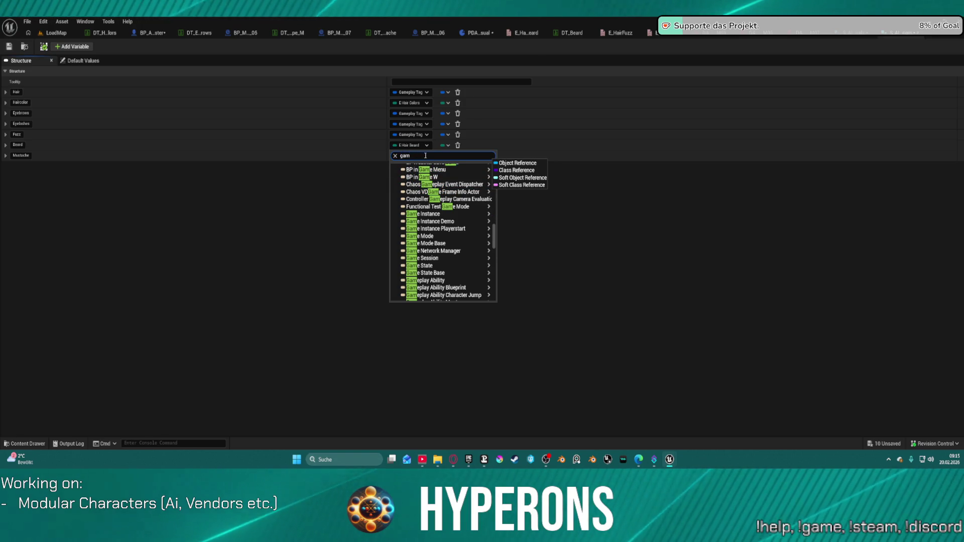
{"action": "type", "text": "e tag"}
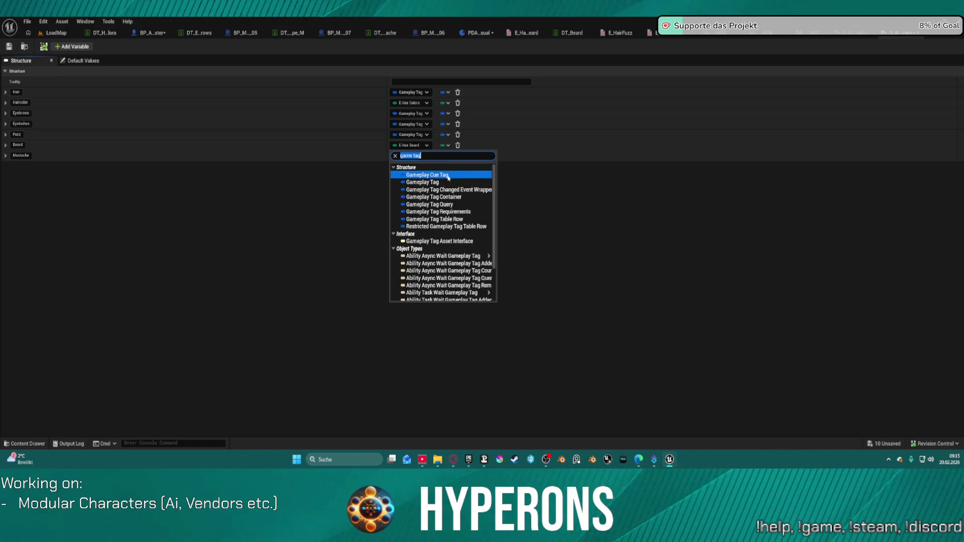
{"action": "key", "text": "Escape"}
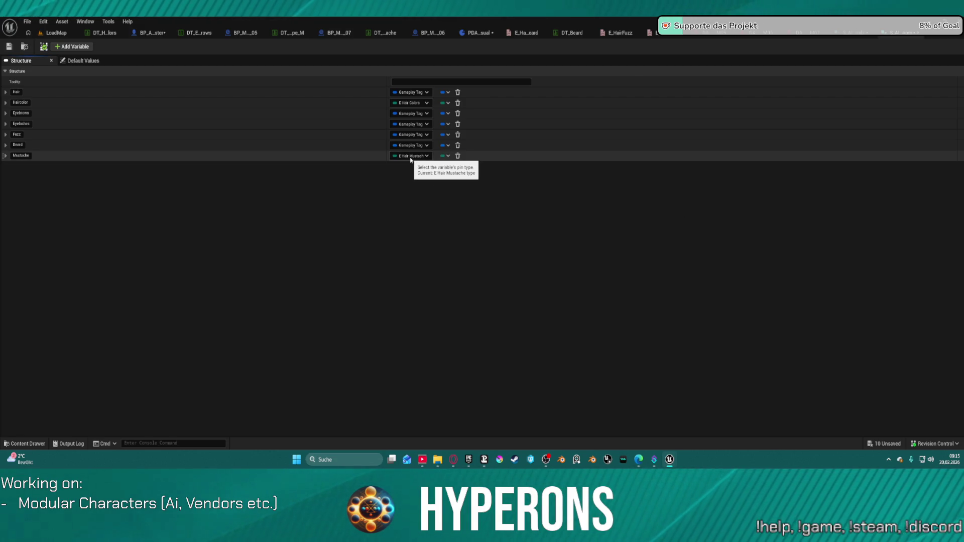
Set Mustache to Gameplay Tag and save the groom struct.
{"action": "left_click", "coordinate": [411, 157]}
{"action": "type", "text": "Game"}
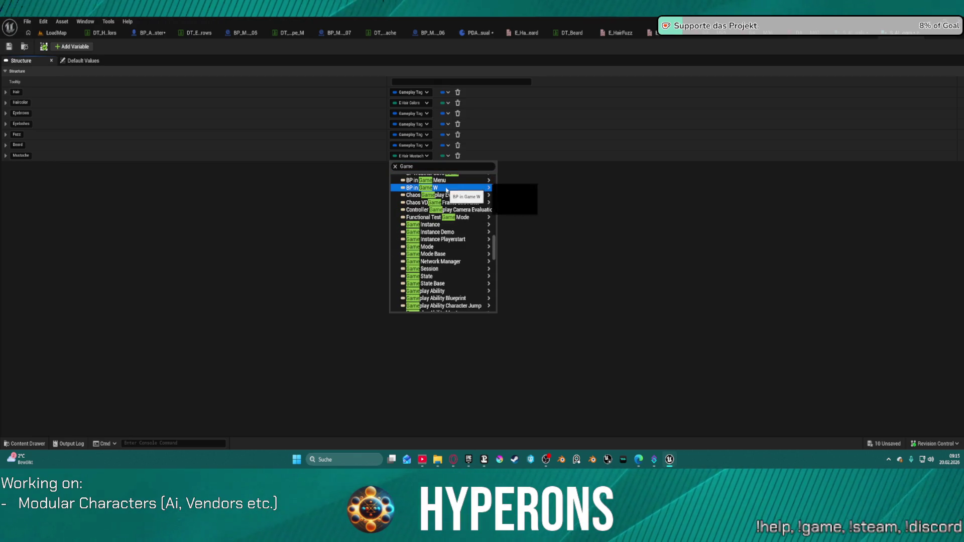
{"action": "left_click", "coordinate": [423, 168]}
{"action": "type", "text": "tag"}
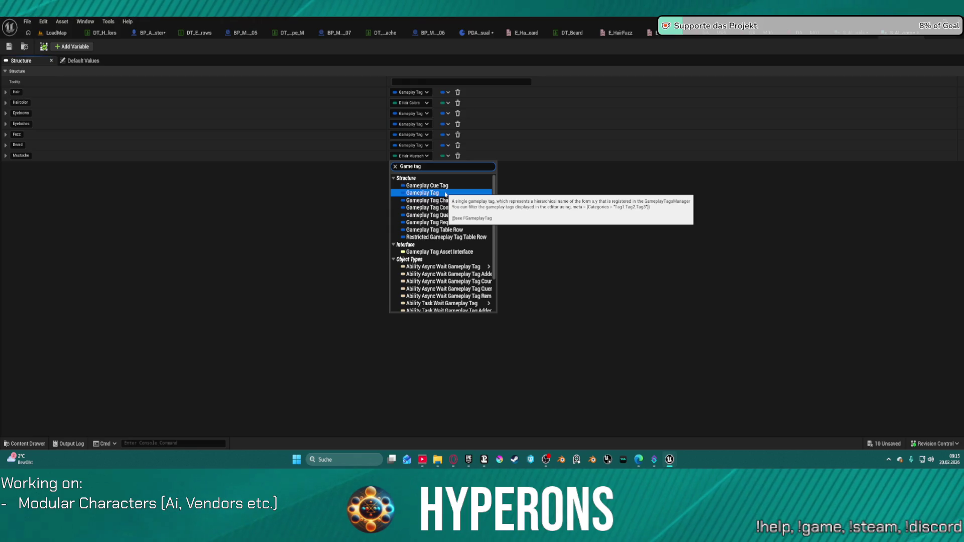
{"action": "left_click", "coordinate": [445, 194]}
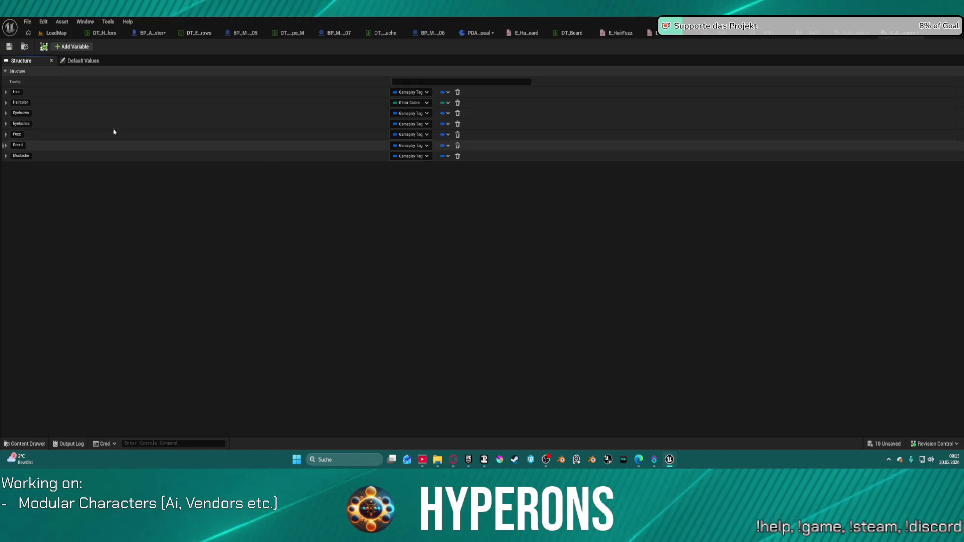
{"action": "left_click", "coordinate": [9, 46]}
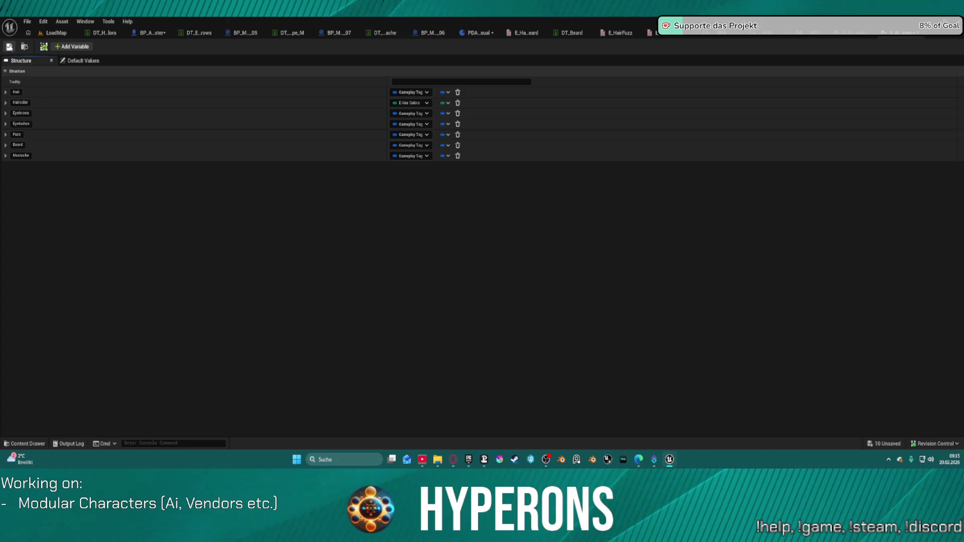
{"action": "left_click", "coordinate": [477, 33]}
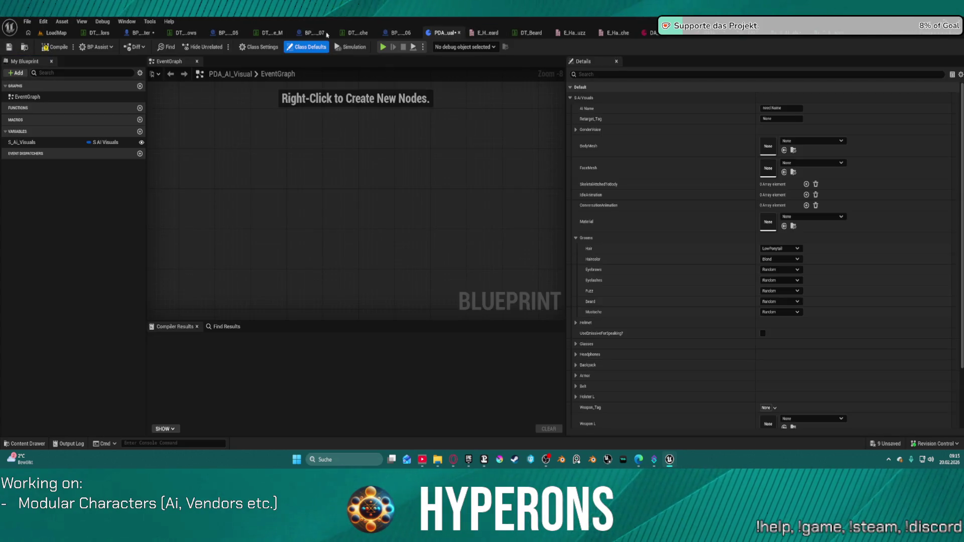
Compile PDA_AI_Visual so its Grooms defaults become gameplay tag fields.
{"action": "left_click", "coordinate": [56, 47]}
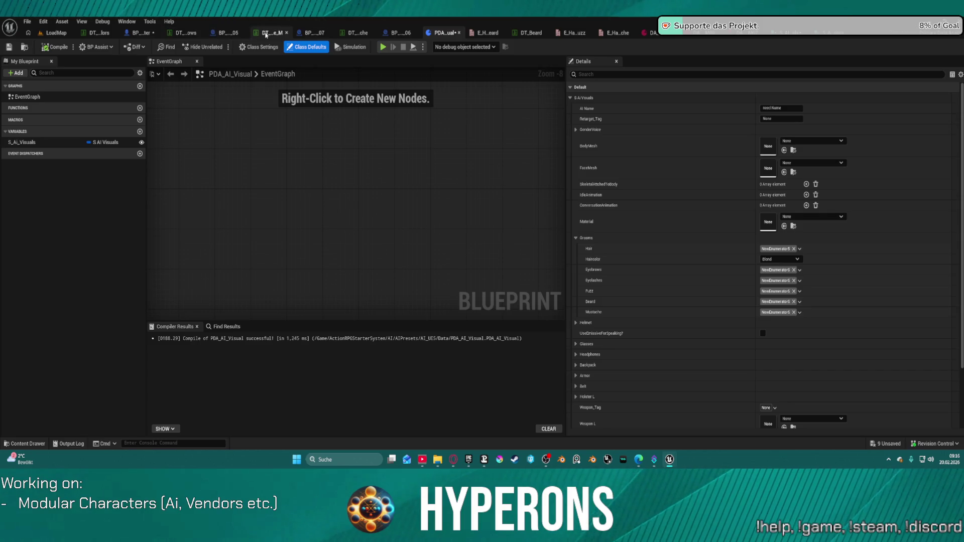
Widen the male hair table's Row Name column and expand binding entries 1 to 3.
{"action": "left_click", "coordinate": [266, 33]}
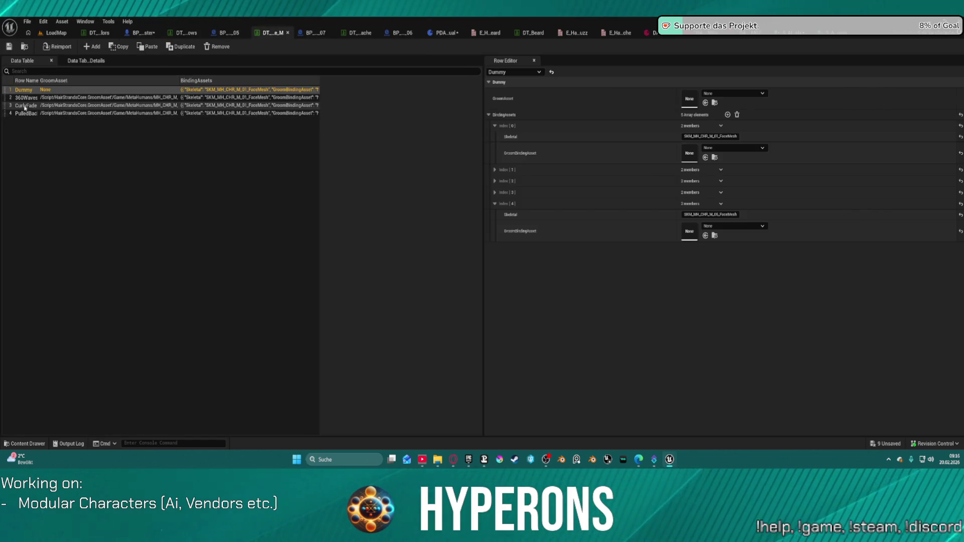
{"action": "left_click_drag", "start_coordinate": [36, 79], "coordinate": [83, 75]}
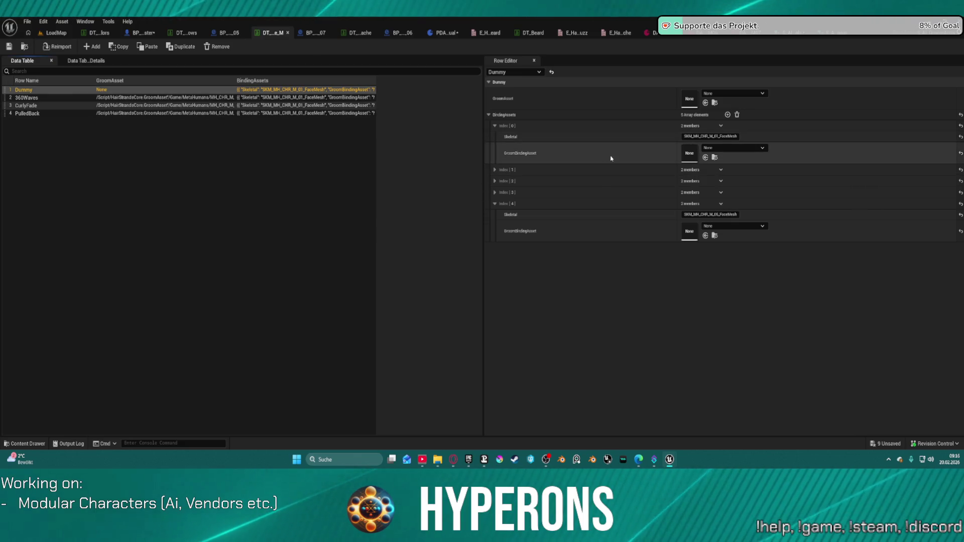
{"action": "left_click", "coordinate": [496, 191]}
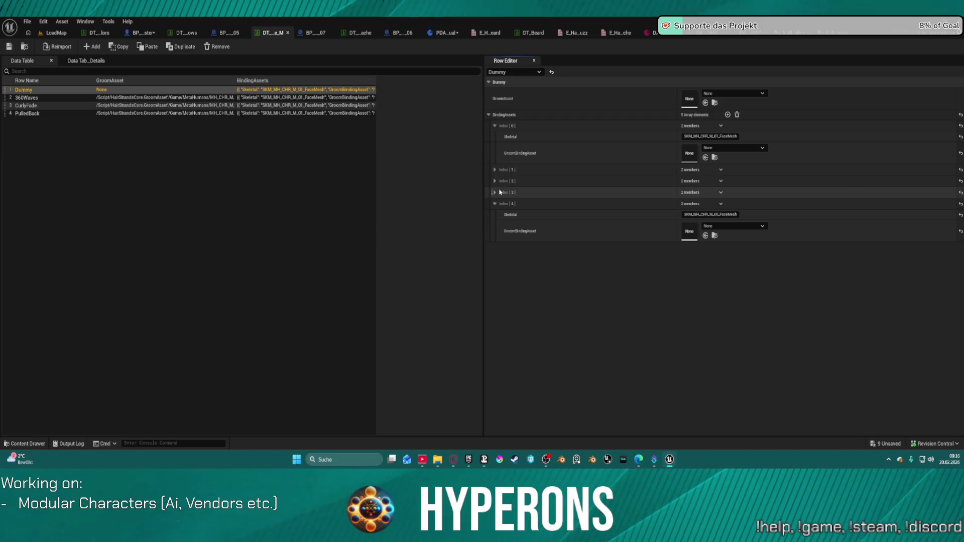
{"action": "left_click", "coordinate": [495, 192]}
{"action": "left_click", "coordinate": [495, 181]}
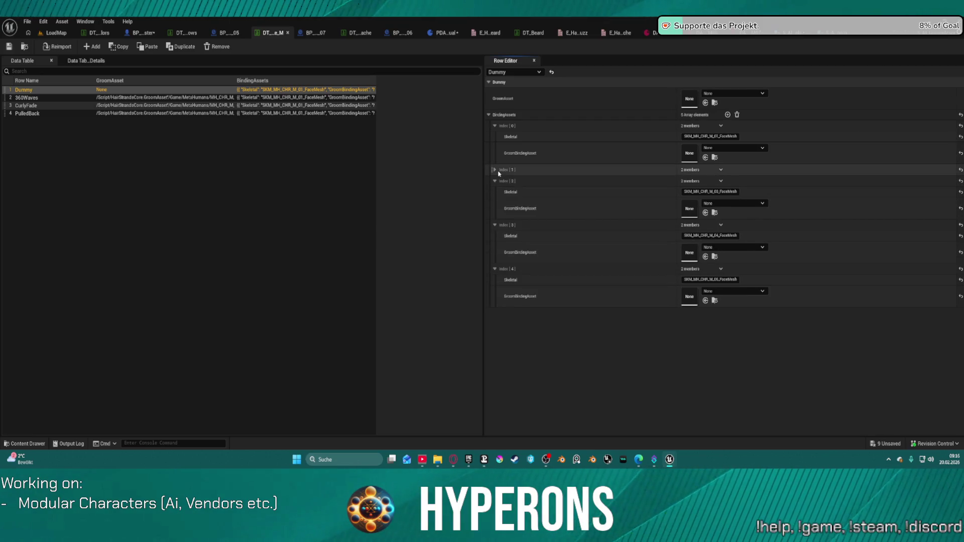
{"action": "left_click", "coordinate": [495, 170]}
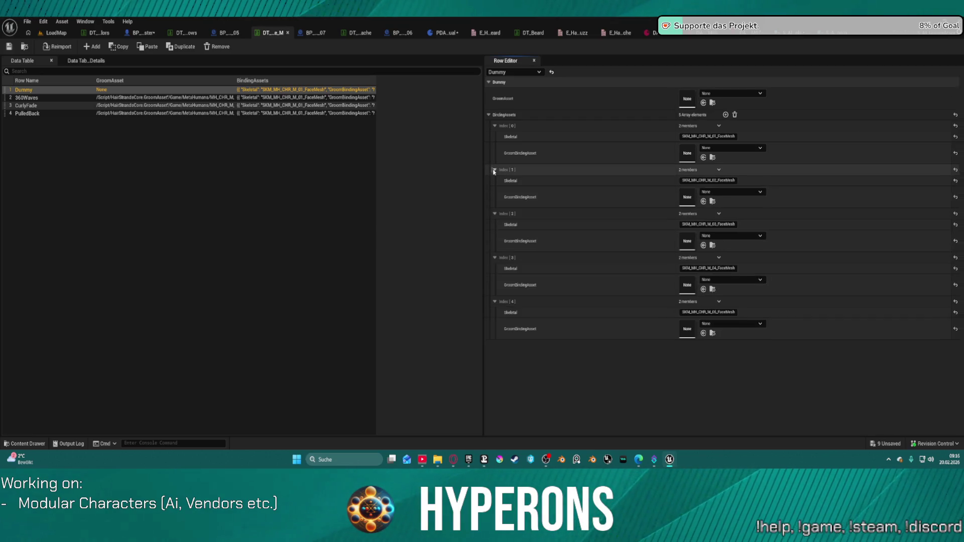
Inspect the PulledBack row, then move to the female hair data table.
{"action": "left_click", "coordinate": [150, 148]}
{"action": "left_click", "coordinate": [30, 114]}
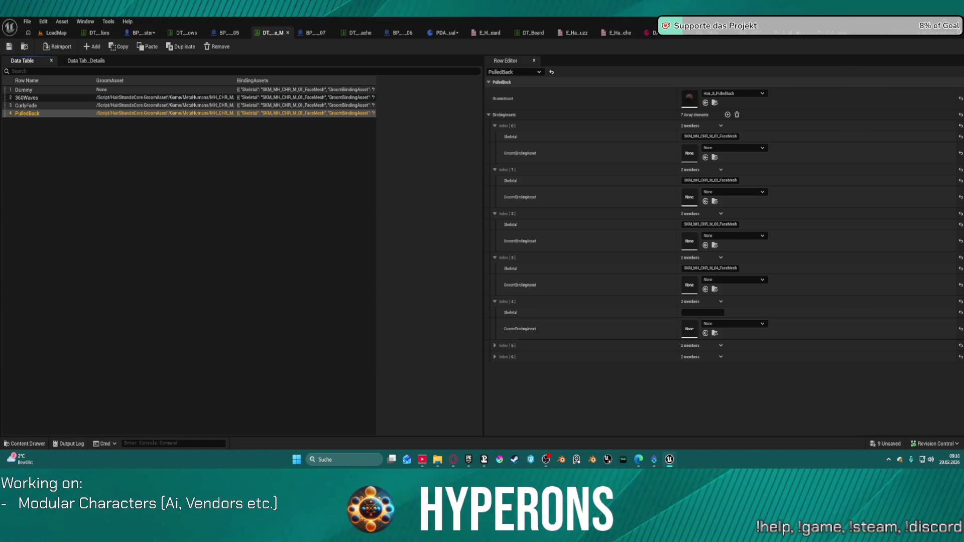
{"action": "left_click", "coordinate": [835, 33]}
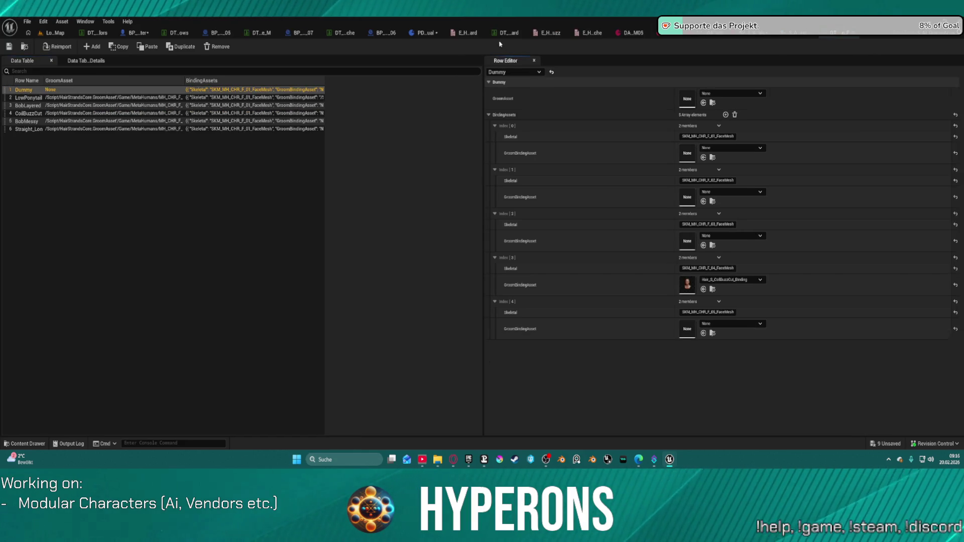
Select the LowPonytail row and open the Gameplay Tag Manager from the editor menu.
{"action": "left_click", "coordinate": [30, 98]}
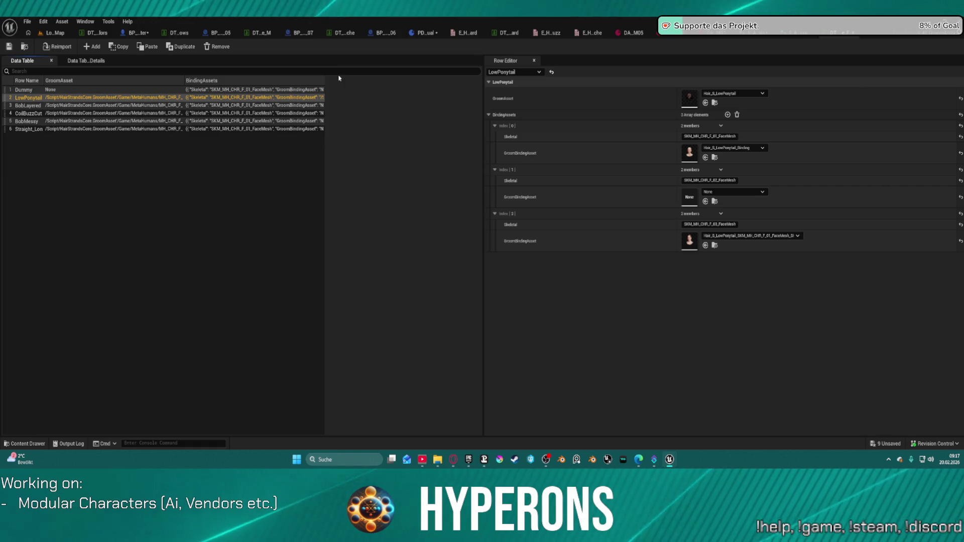
{"action": "left_click", "coordinate": [27, 22]}
{"action": "mouse_move", "coordinate": [51, 54]}
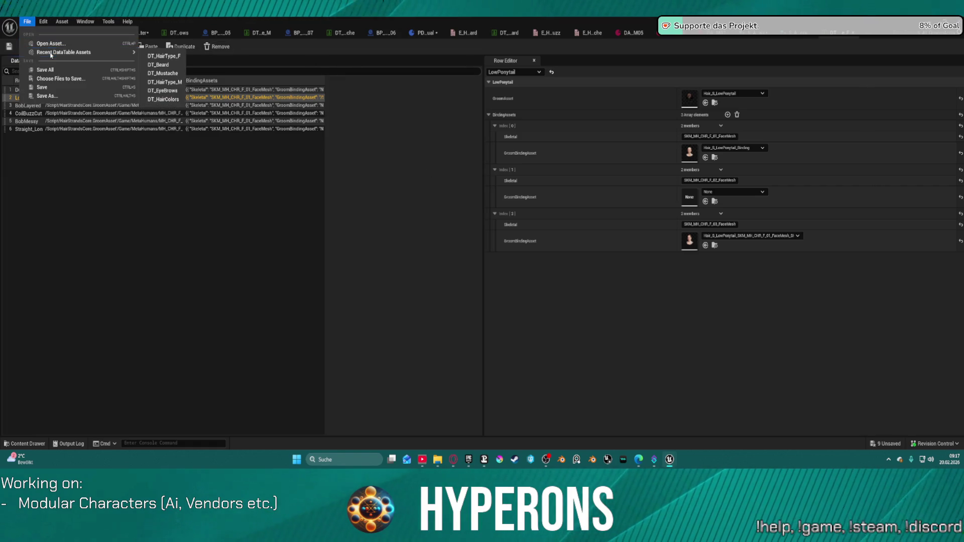
{"action": "left_click", "coordinate": [23, 23]}
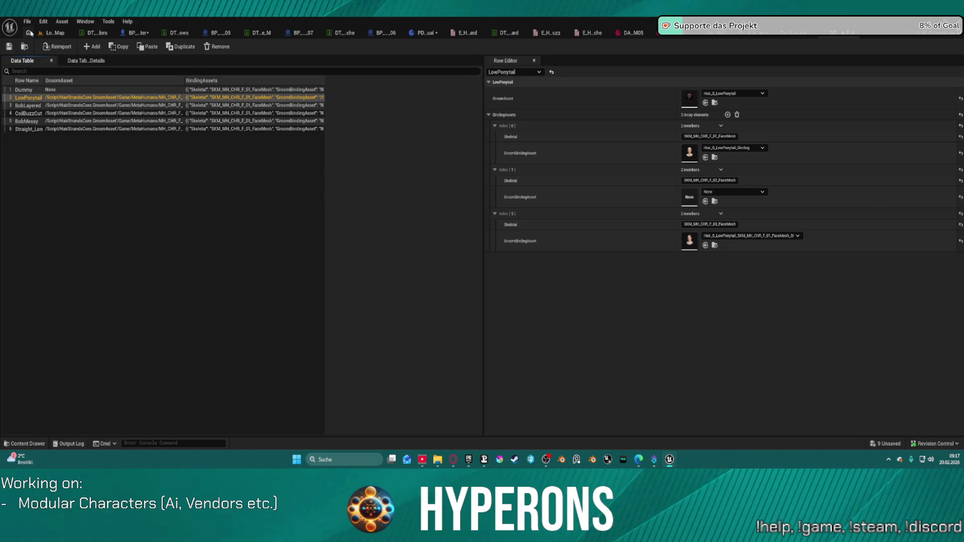
{"action": "left_click", "coordinate": [27, 22]}
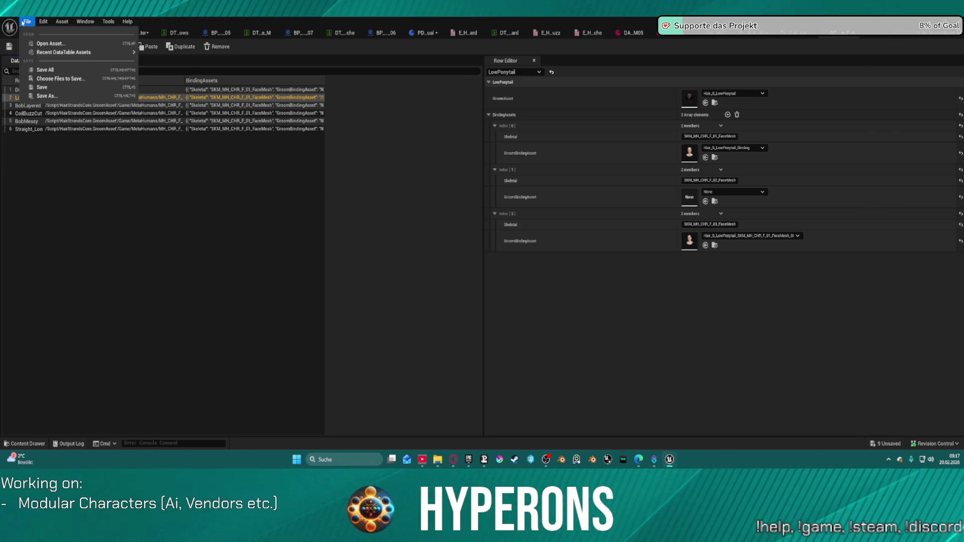
{"action": "mouse_move", "coordinate": [42, 21]}
{"action": "left_click", "coordinate": [44, 21]}
{"action": "left_click", "coordinate": [66, 89]}
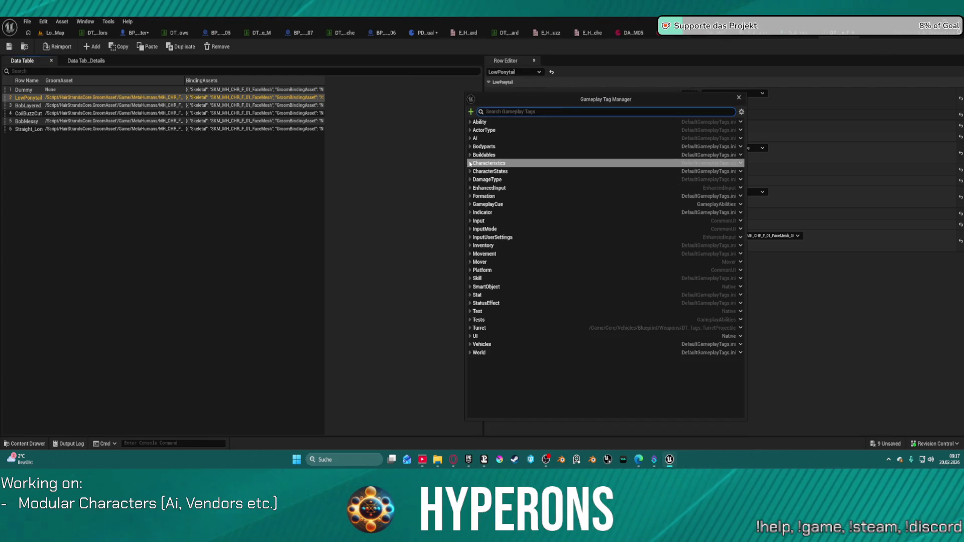
Expand the Bodyparts tag group and show its actions menu.
{"action": "left_click", "coordinate": [469, 156]}
{"action": "left_click", "coordinate": [470, 155]}
{"action": "left_click", "coordinate": [470, 146]}
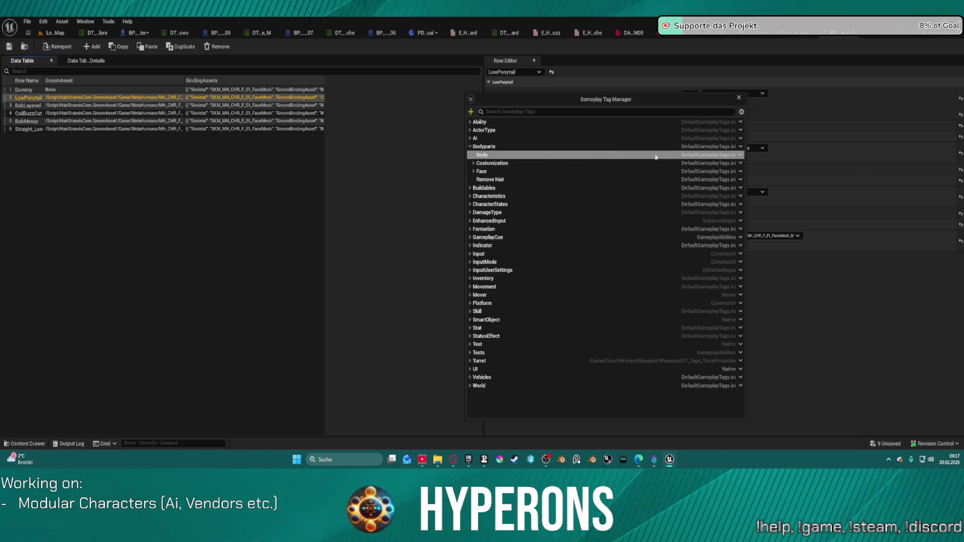
{"action": "left_click", "coordinate": [741, 148]}
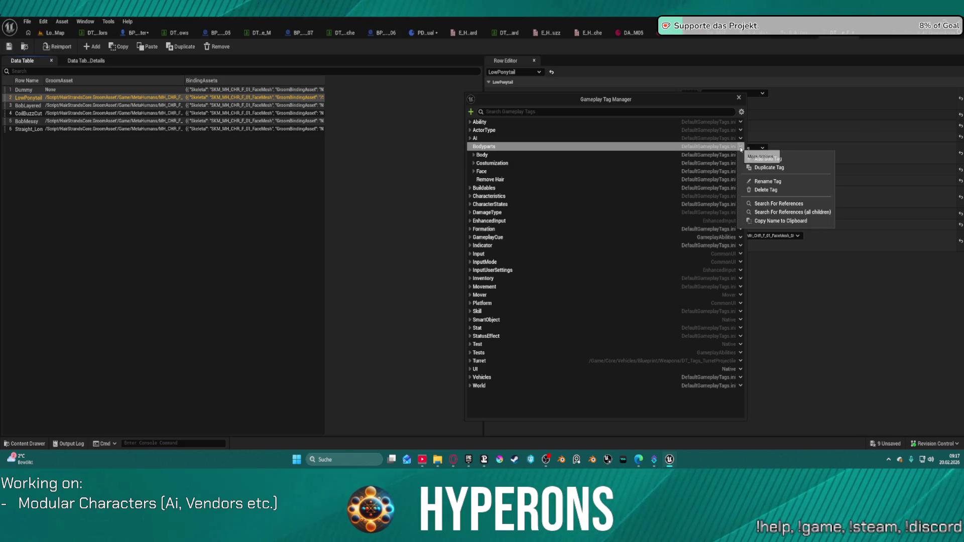
Add a Hair sub-tag under Bodyparts.
{"action": "left_click", "coordinate": [776, 160]}
{"action": "type", "text": "Hair"}
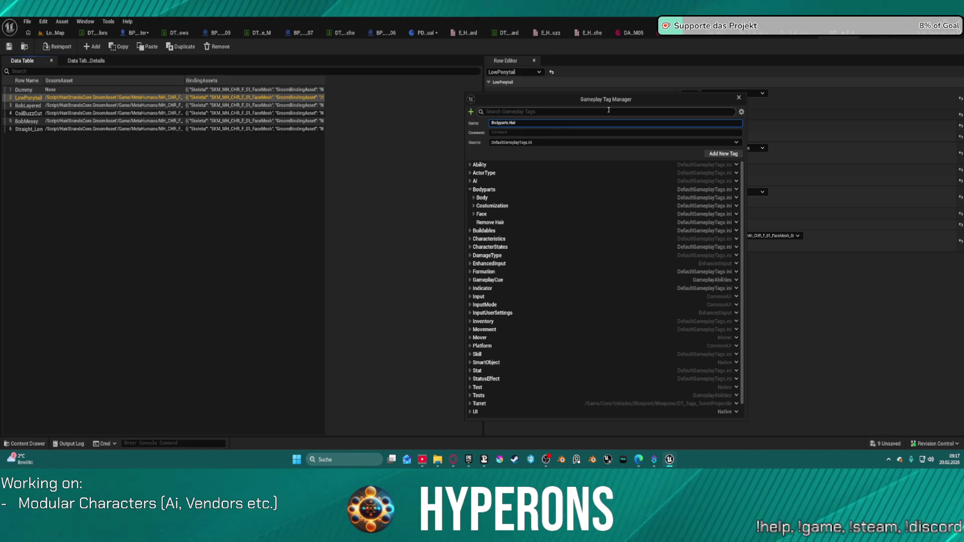
{"action": "left_click", "coordinate": [713, 156]}
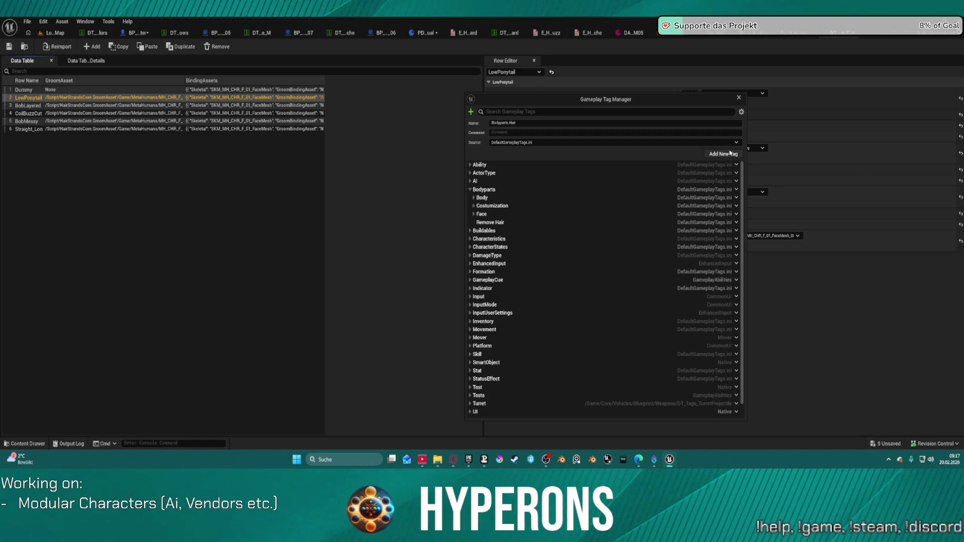
{"action": "left_click", "coordinate": [725, 151]}
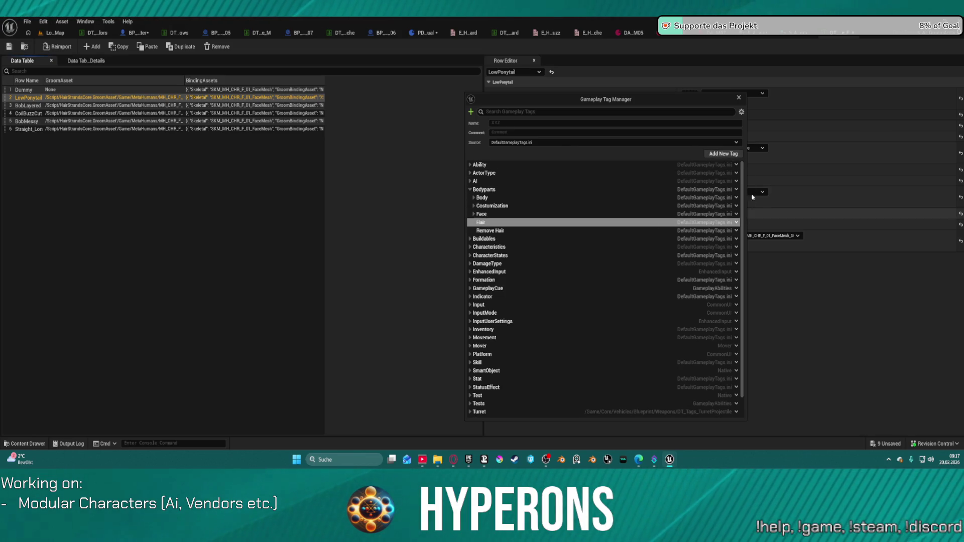
Add a Colors sub-tag beneath Bodyparts.Hair.
{"action": "left_click", "coordinate": [736, 223]}
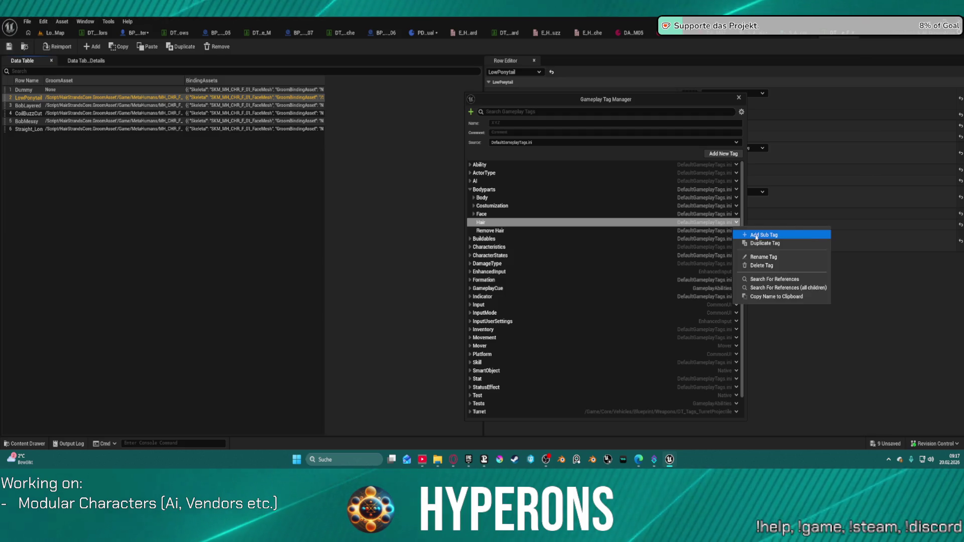
{"action": "left_click", "coordinate": [756, 236]}
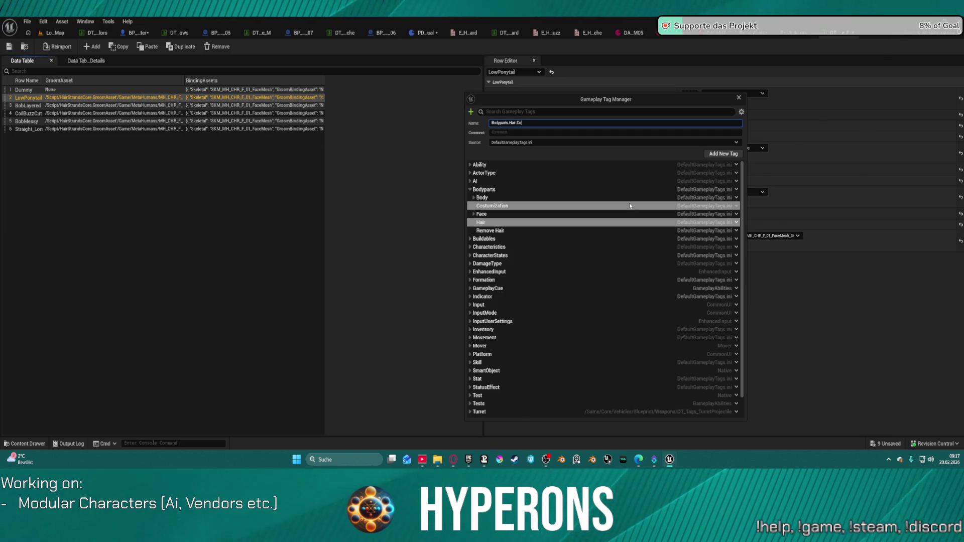
{"action": "type", "text": "lors"}
{"action": "key", "text": "Return"}
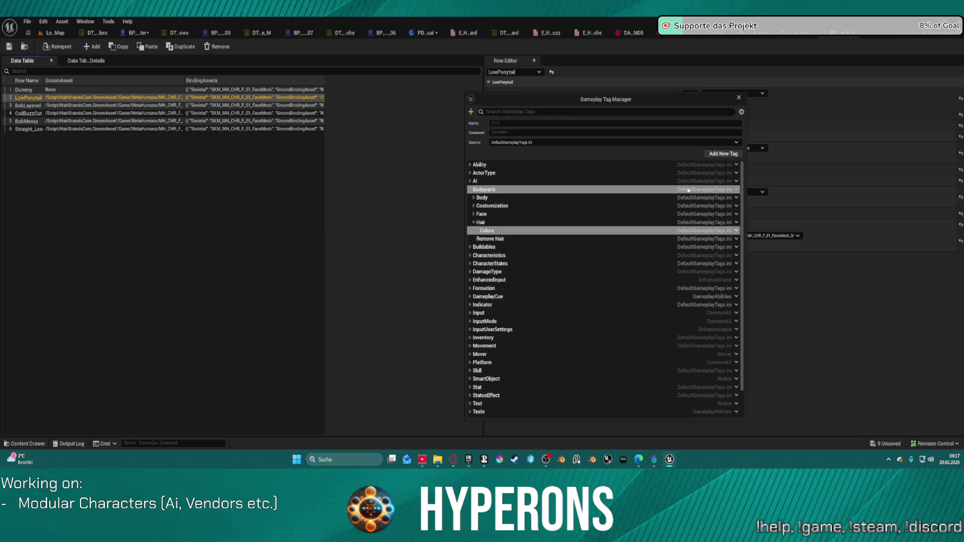
{"action": "left_click", "coordinate": [737, 231]}
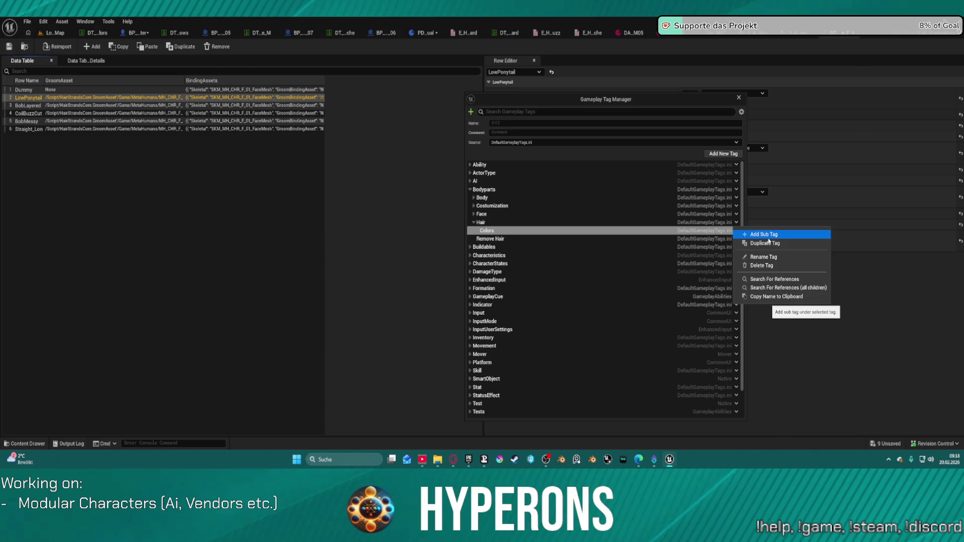
Add a Cut sub-tag under Bodyparts.Hair and start a sub-tag beneath it.
{"action": "left_click", "coordinate": [769, 234]}
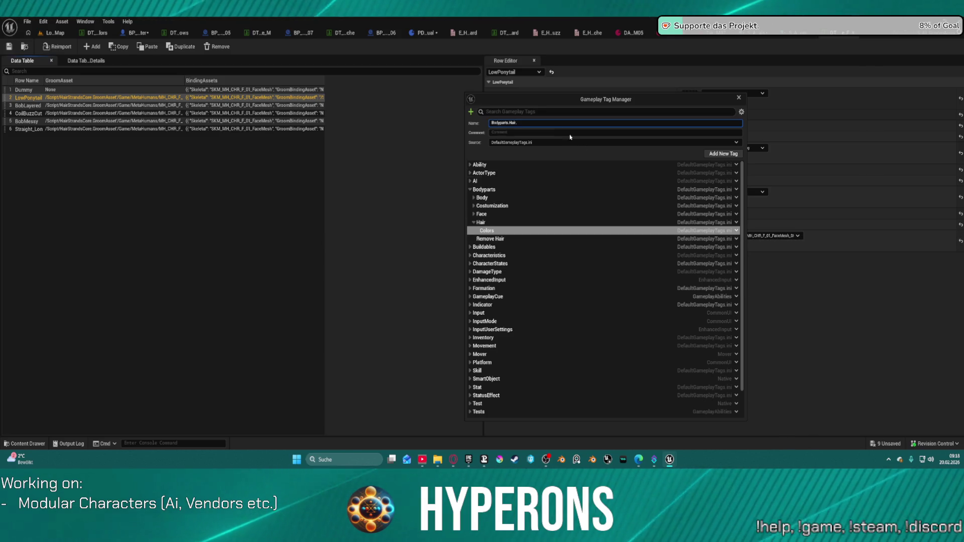
{"action": "type", "text": "Ou"}
{"action": "key", "text": "Return"}
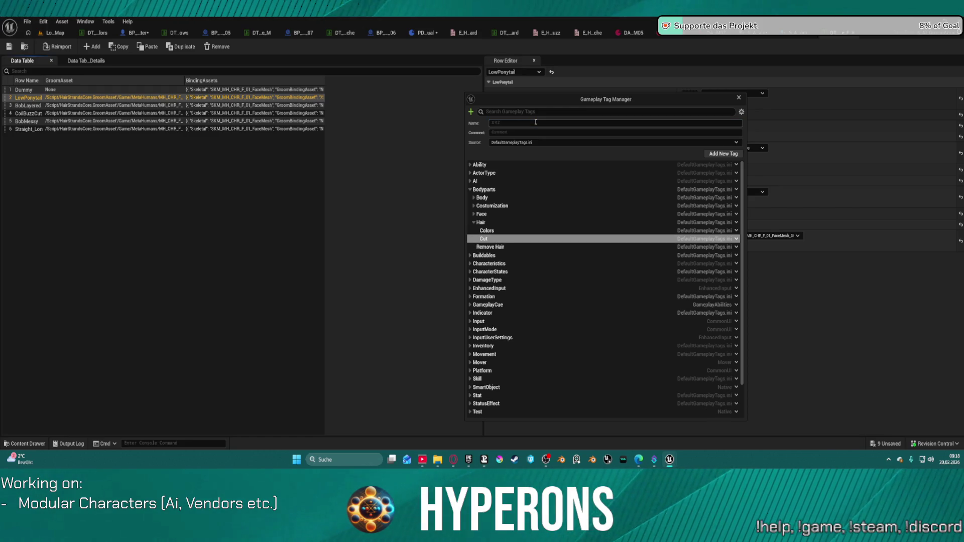
{"action": "left_click", "coordinate": [737, 239]}
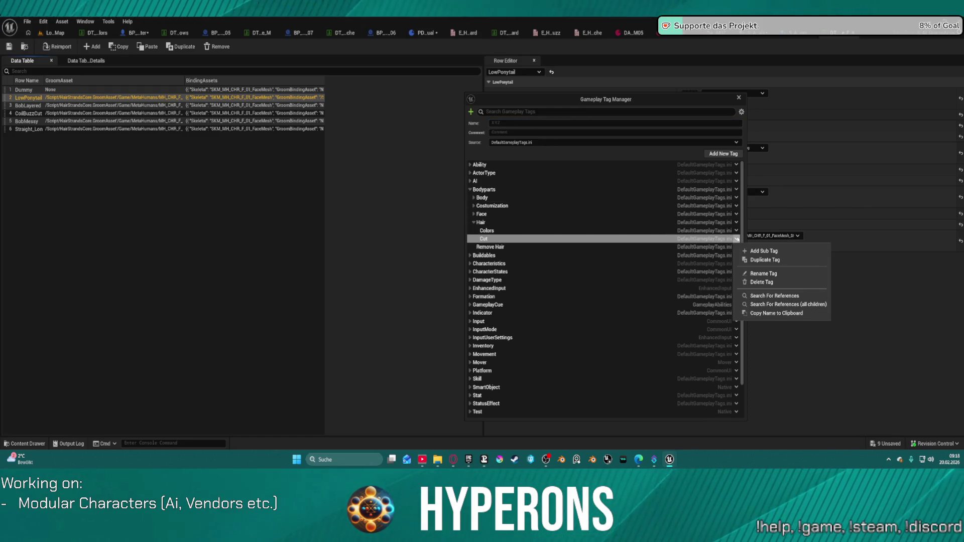
{"action": "left_click", "coordinate": [746, 252]}
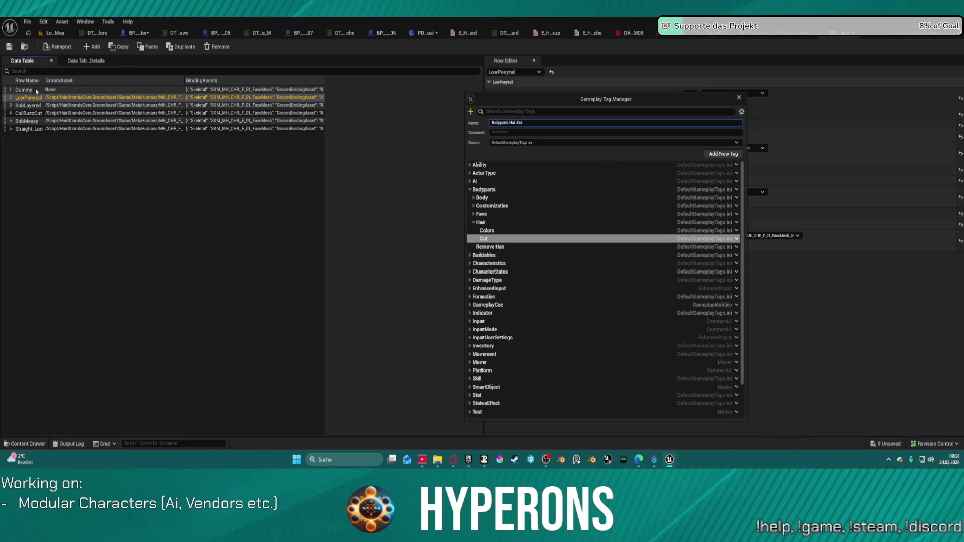
Move the Tag Manager aside, enter Bodyparts.Hair.Cuts as the new name, and delete the Cut tag.
{"action": "left_click_drag", "start_coordinate": [615, 97], "coordinate": [452, 91]}
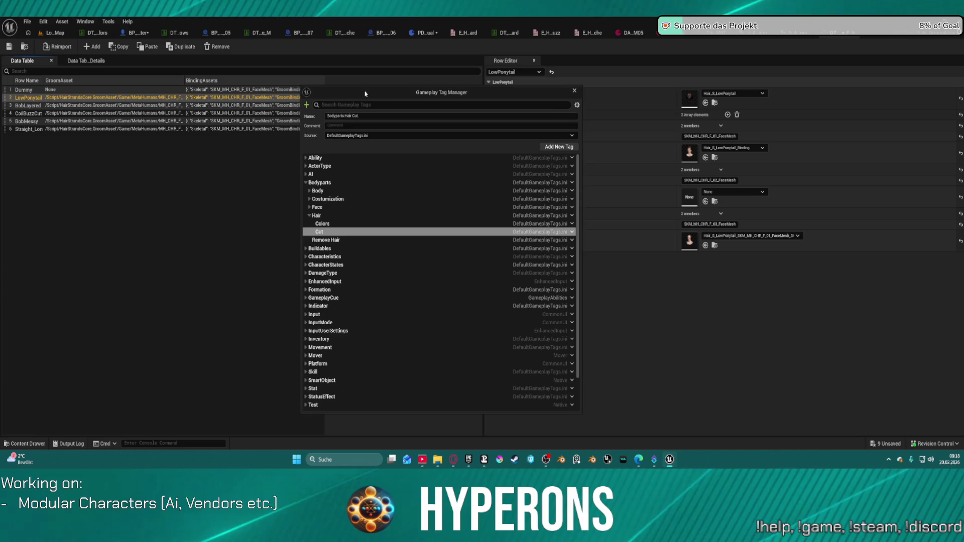
{"action": "double_click", "coordinate": [39, 99]}
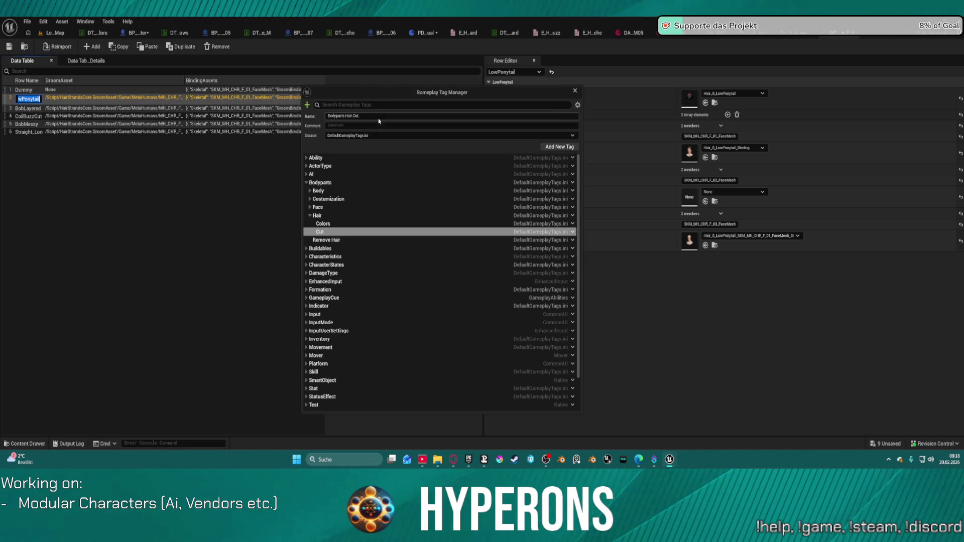
{"action": "left_click", "coordinate": [376, 116]}
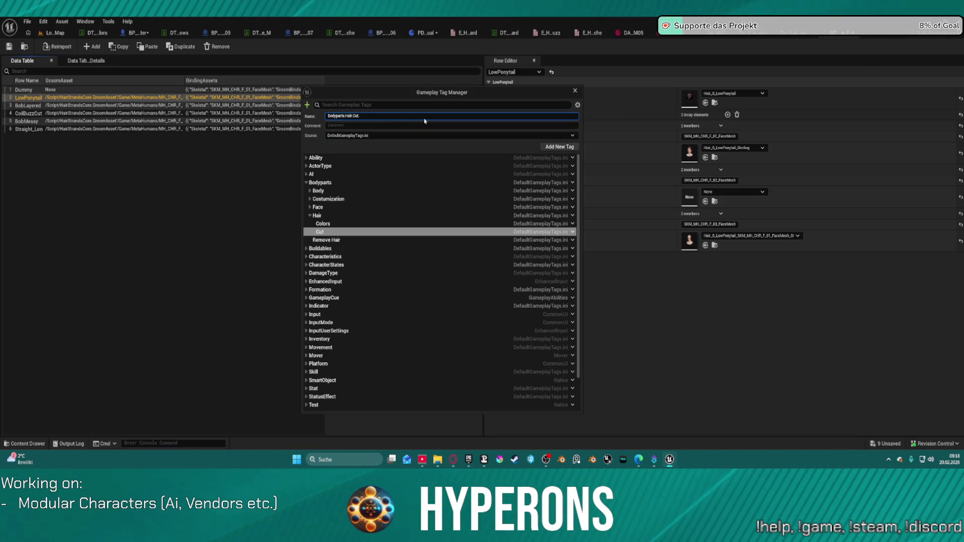
{"action": "type", "text": "s"}
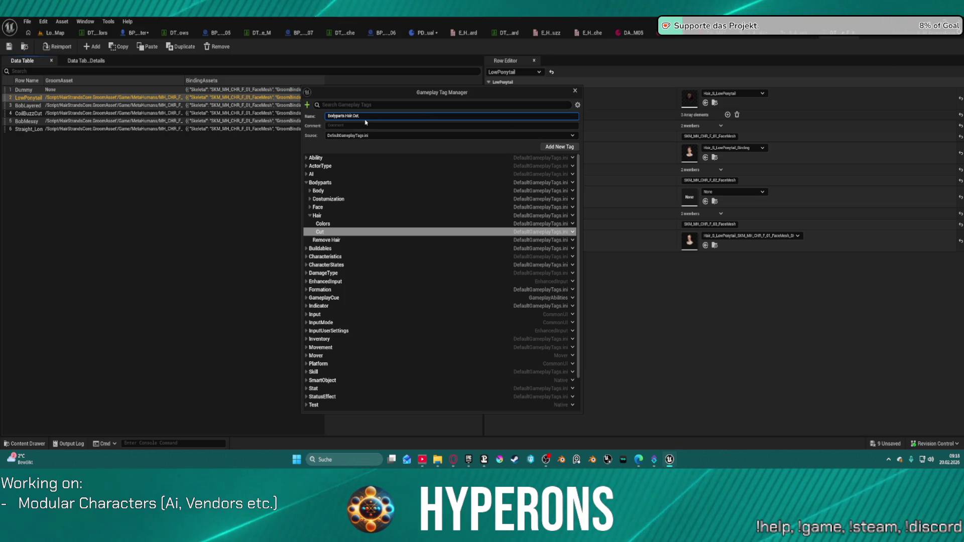
{"action": "key", "text": "BackSpace"}
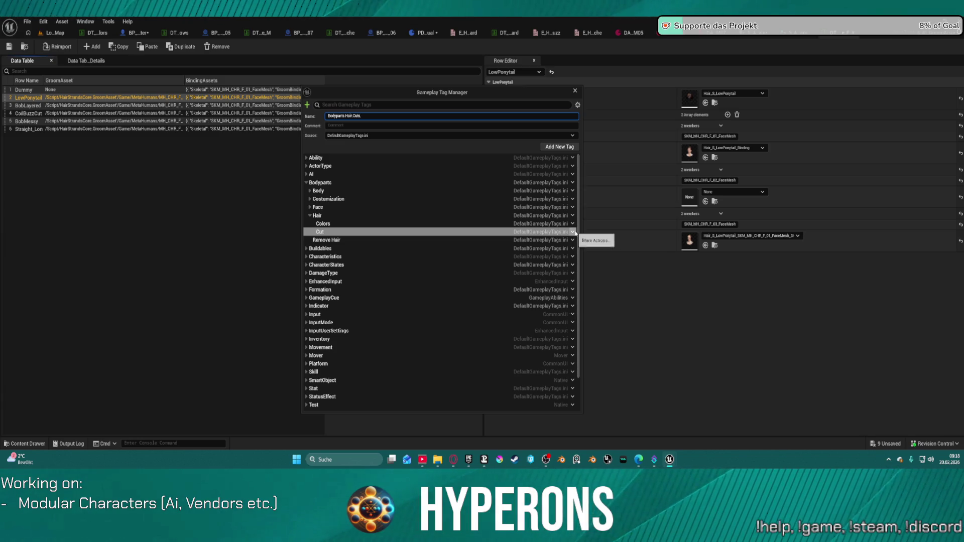
{"action": "left_click", "coordinate": [572, 232]}
{"action": "left_click", "coordinate": [604, 275]}
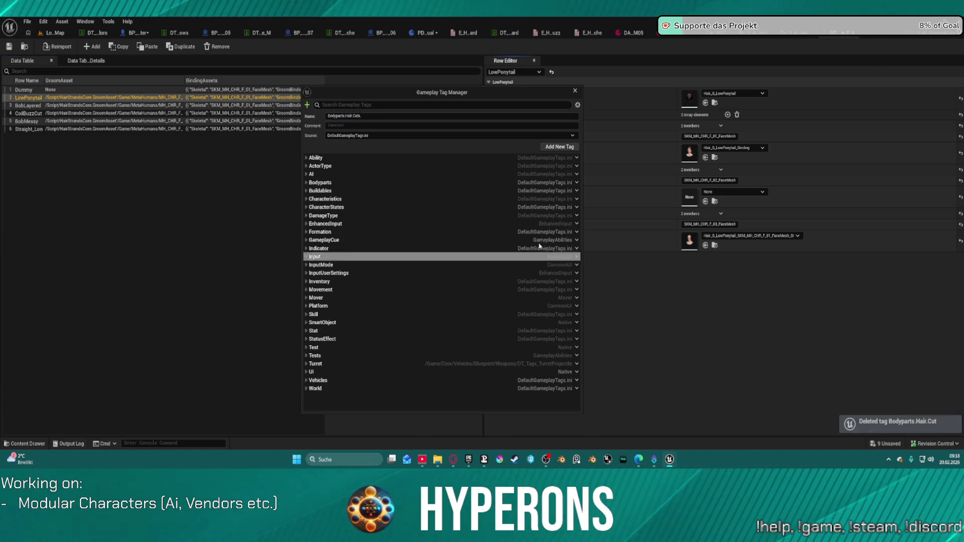
Create the Bodyparts.Face.Cuts.Female gameplay tag as a sub tag of Face.
{"action": "left_click", "coordinate": [306, 183]}
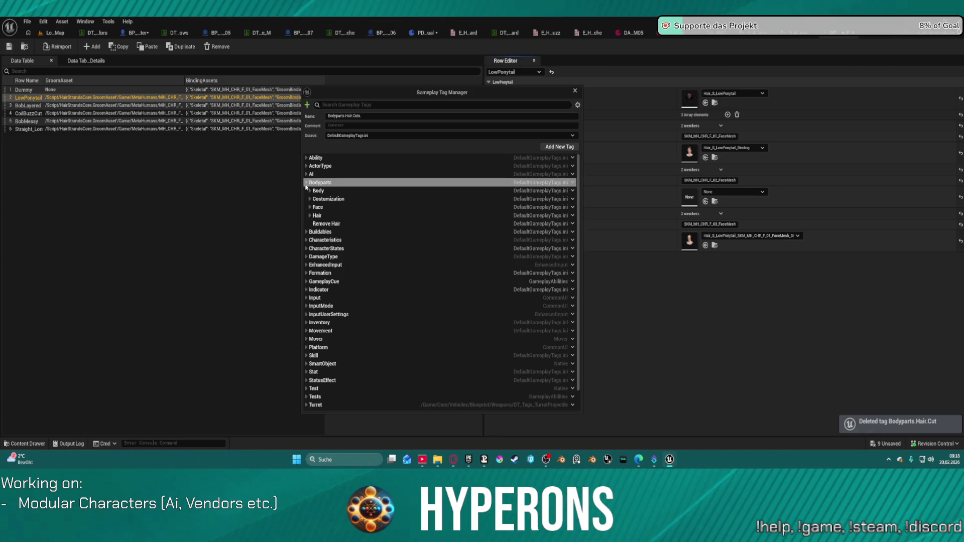
{"action": "left_click", "coordinate": [310, 216]}
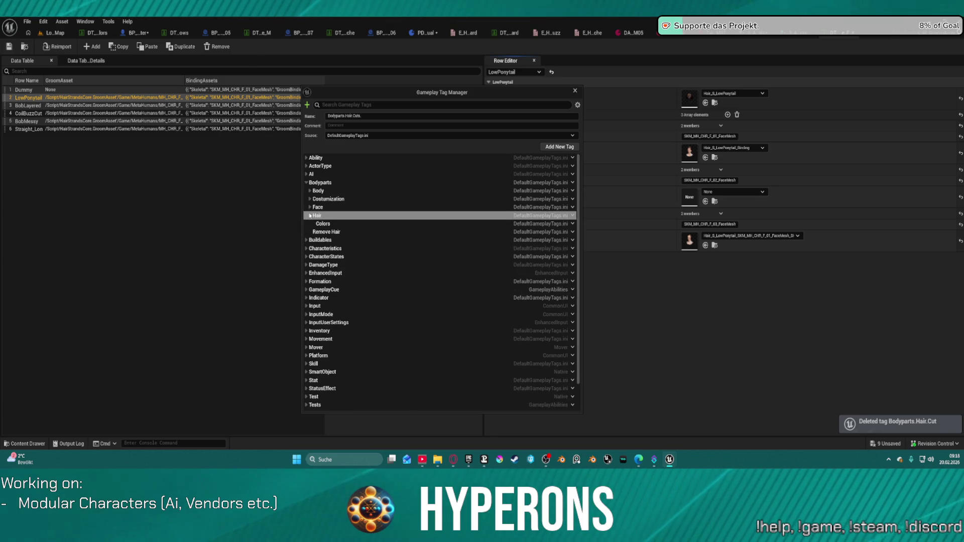
{"action": "left_click", "coordinate": [572, 207]}
{"action": "left_click", "coordinate": [595, 221]}
{"action": "type", "text": "."}
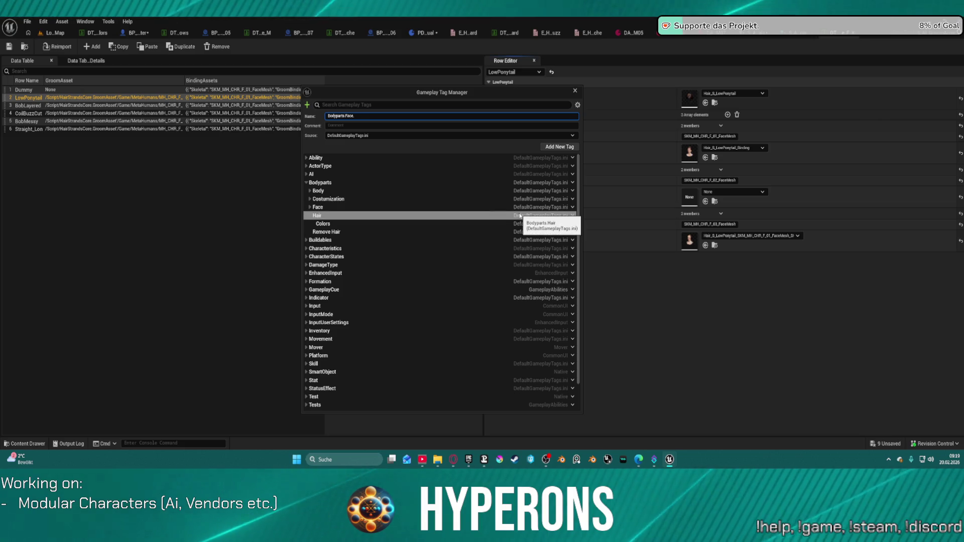
{"action": "type", "text": "."}
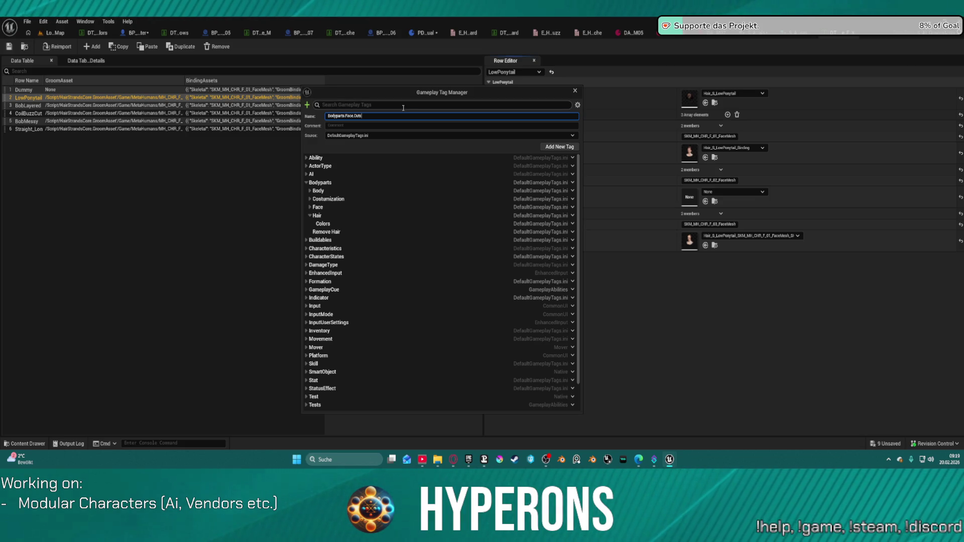
{"action": "left_click", "coordinate": [569, 148]}
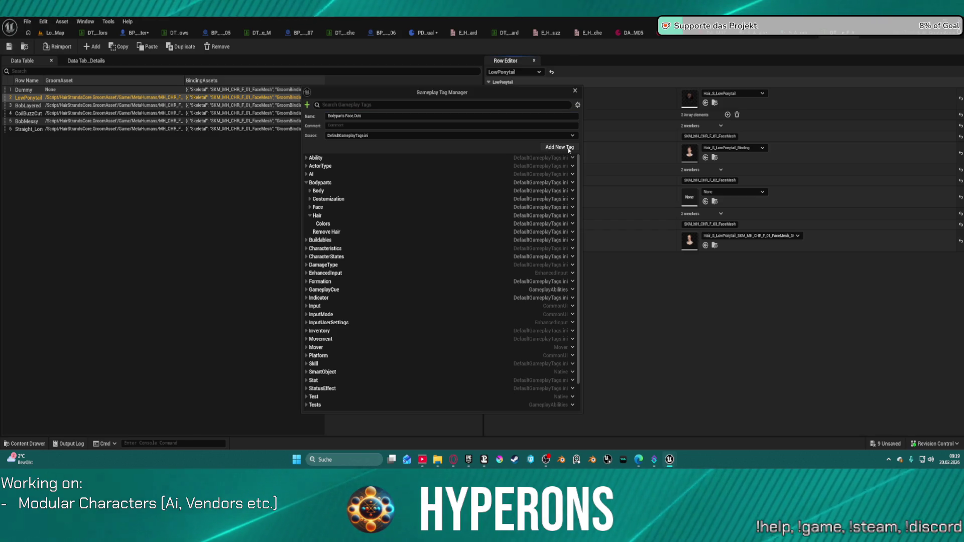
{"action": "left_click", "coordinate": [364, 115]}
{"action": "type", "text": ".Fema"}
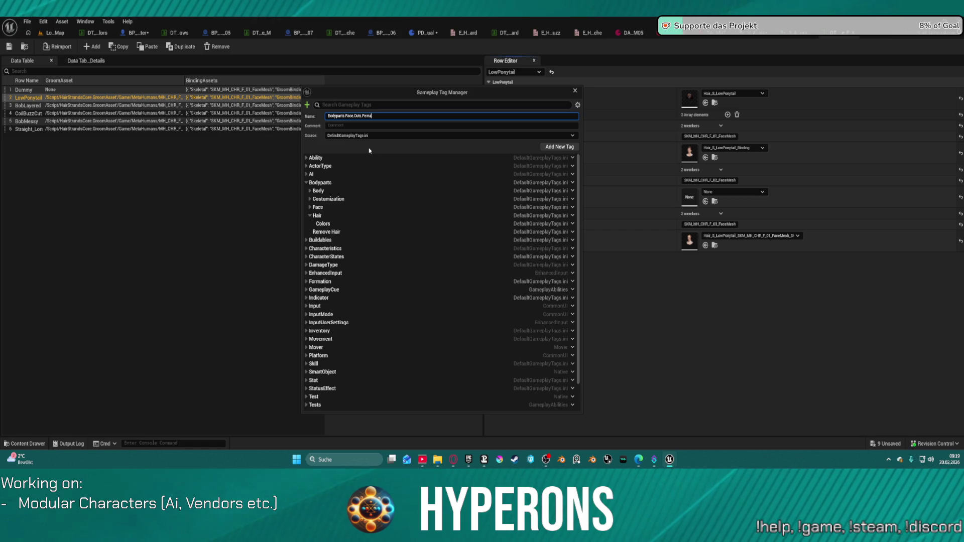
{"action": "type", "text": "le"}
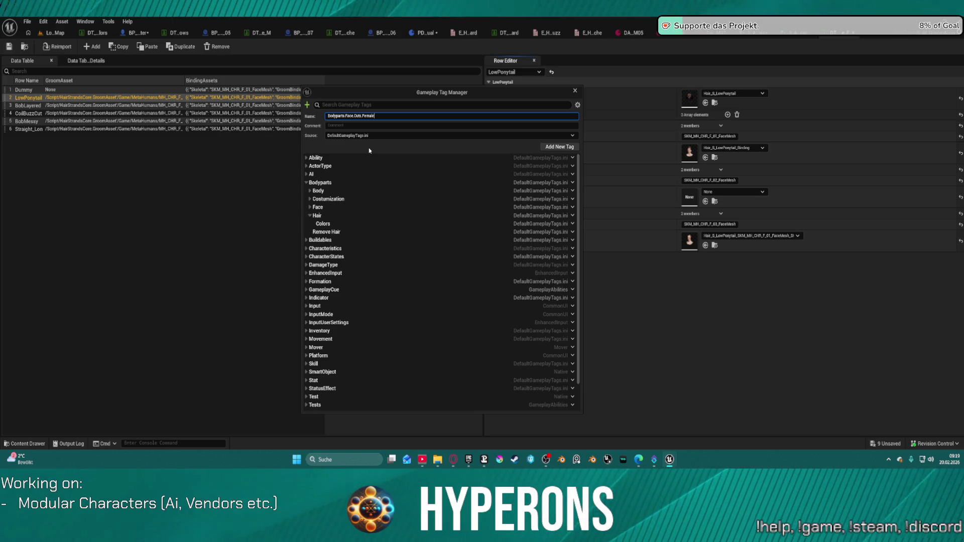
{"action": "left_click", "coordinate": [559, 147]}
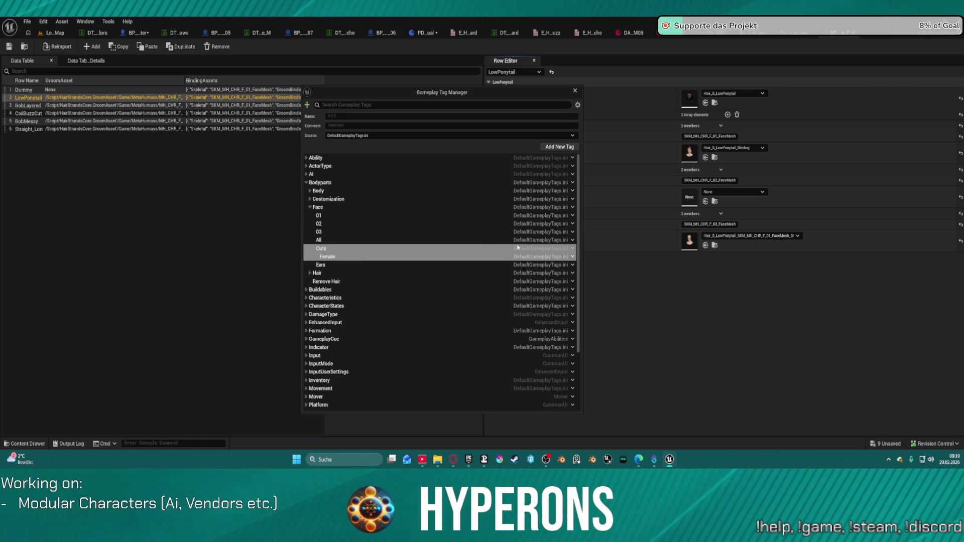
Try deleting the Cuts tag under Face, then cancel the Rename dialog that appears instead.
{"action": "left_click", "coordinate": [337, 249]}
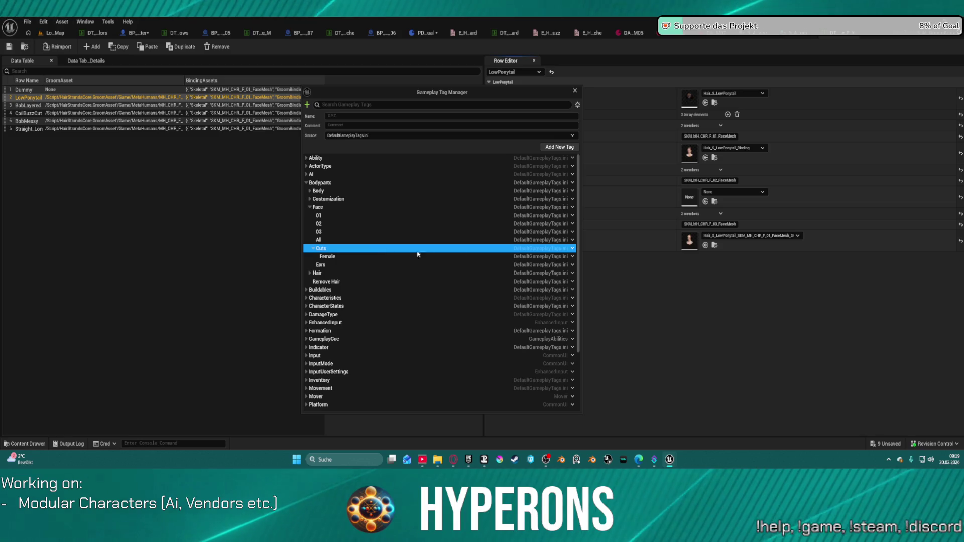
{"action": "left_click", "coordinate": [571, 249]}
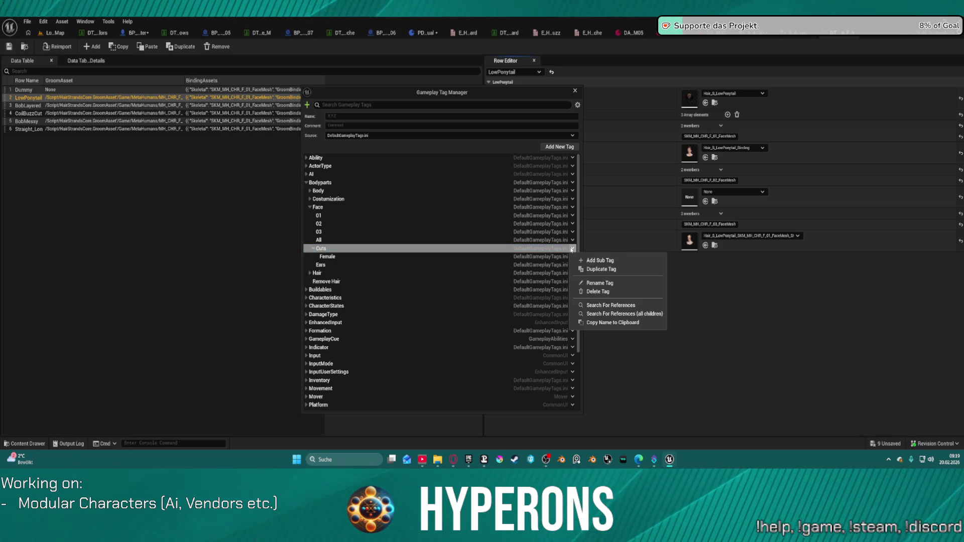
{"action": "left_click", "coordinate": [602, 291]}
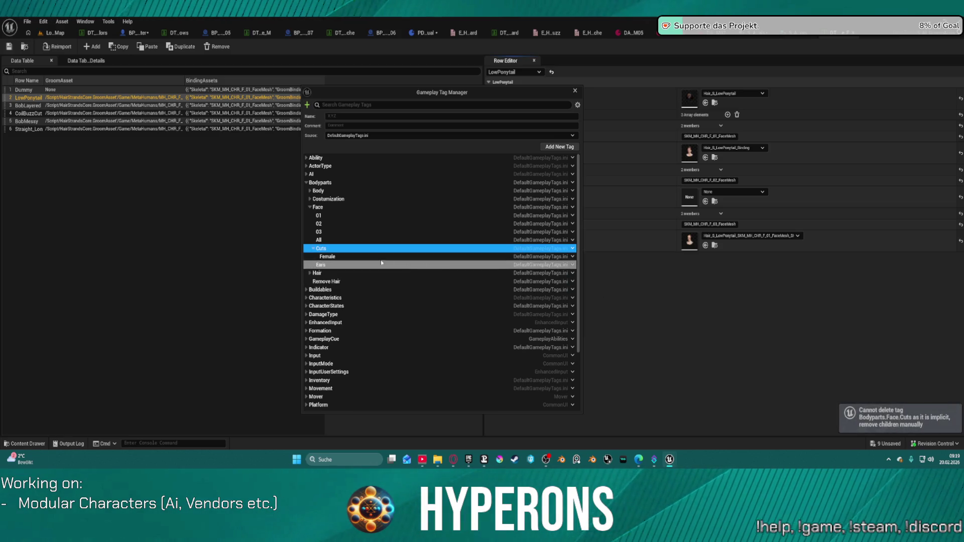
{"action": "left_click", "coordinate": [414, 255]}
{"action": "left_click", "coordinate": [377, 250]}
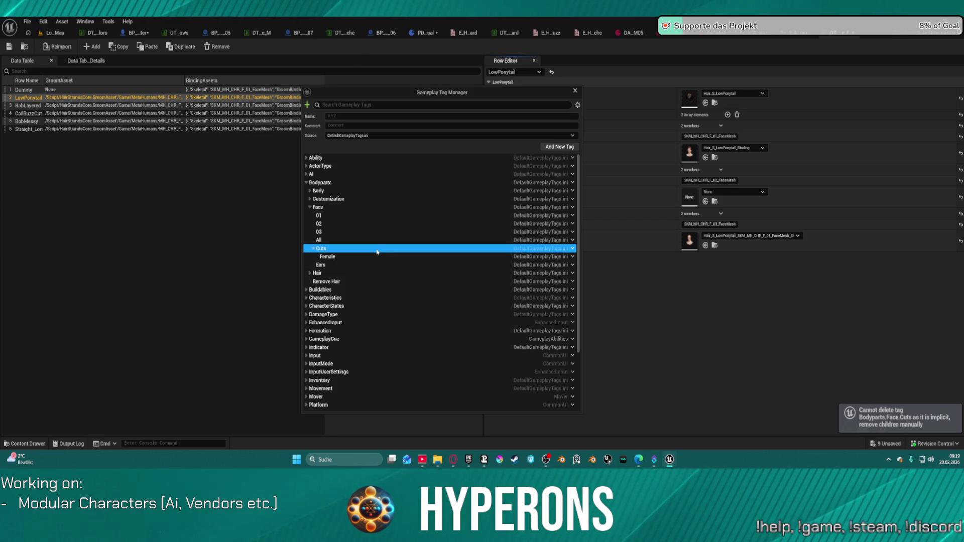
{"action": "left_click", "coordinate": [573, 249]}
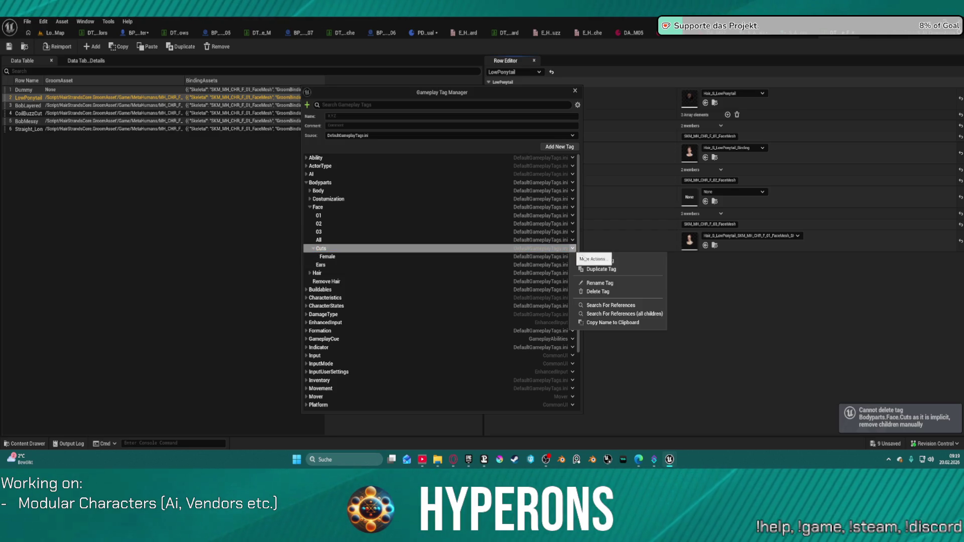
{"action": "left_click", "coordinate": [605, 284]}
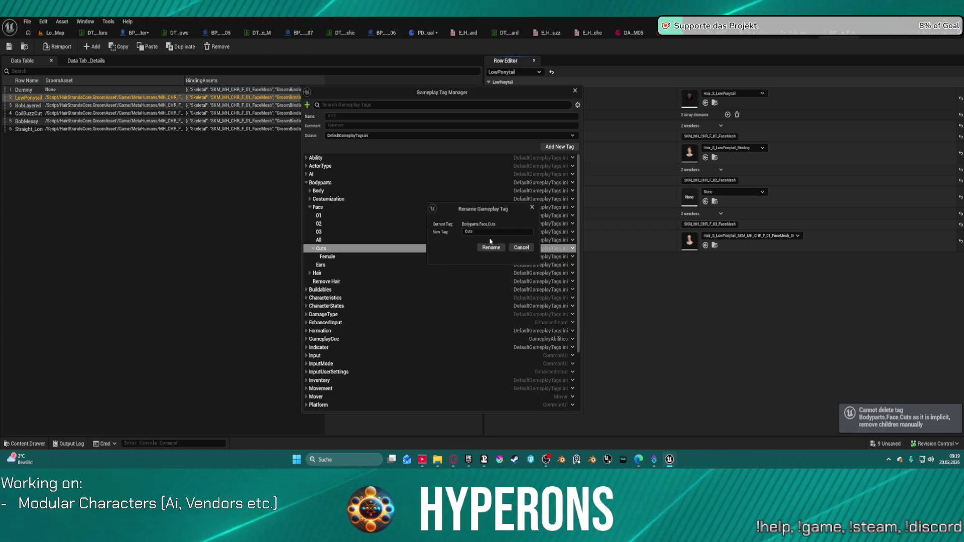
{"action": "left_click", "coordinate": [523, 249]}
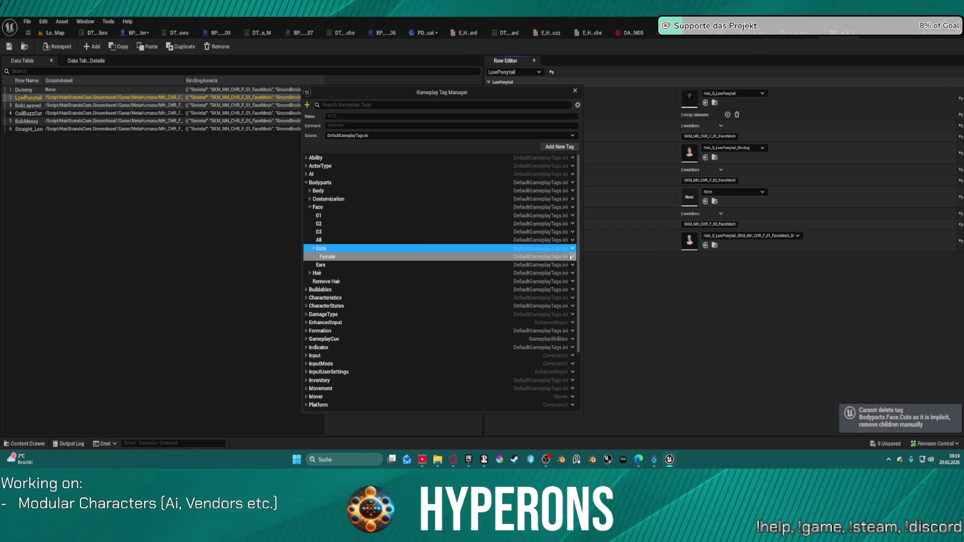
Delete the misplaced Bodyparts.Face.Cuts.Female tag and expand Bodyparts.
{"action": "left_click", "coordinate": [573, 257]}
{"action": "left_click", "coordinate": [597, 300]}
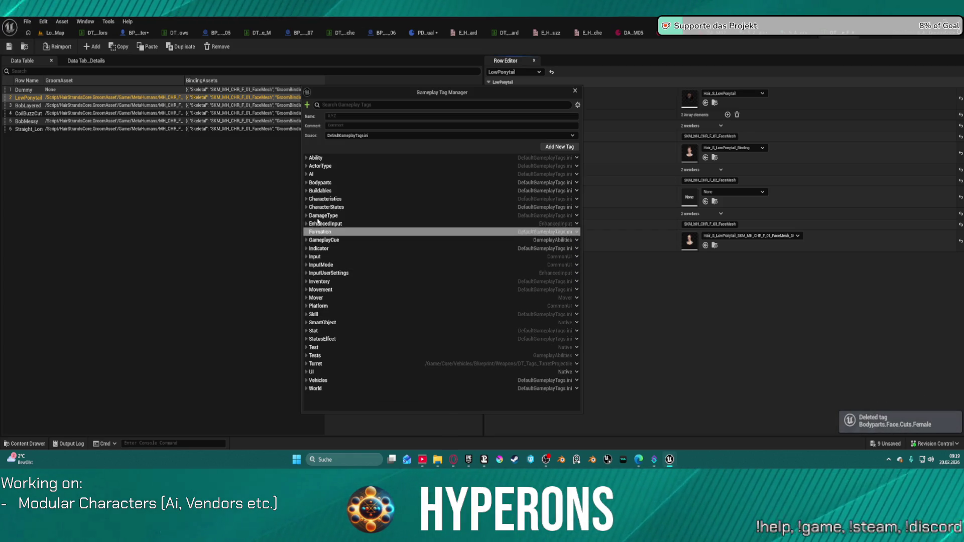
{"action": "left_click", "coordinate": [307, 182]}
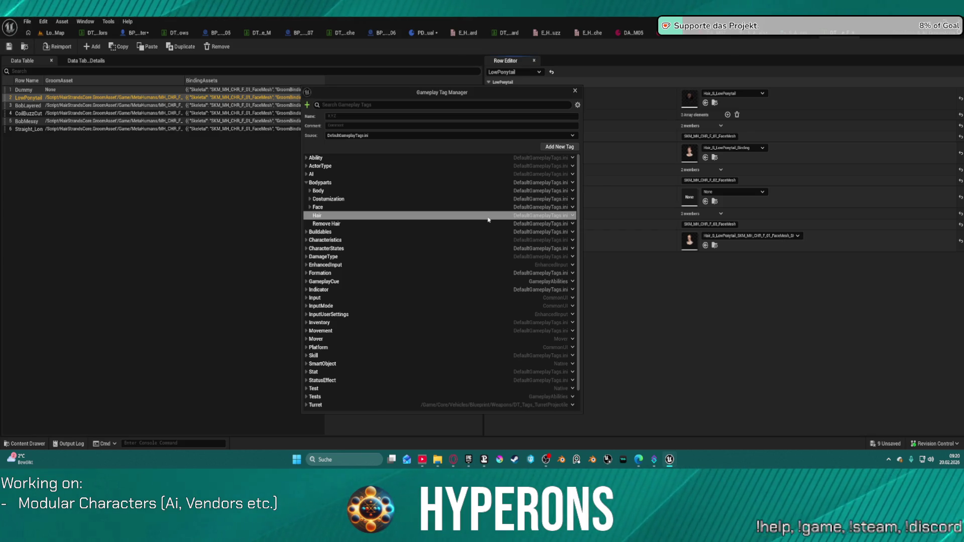
Expand and collapse the Face, Body and Hair tag groups to inspect their children.
{"action": "left_click", "coordinate": [311, 215]}
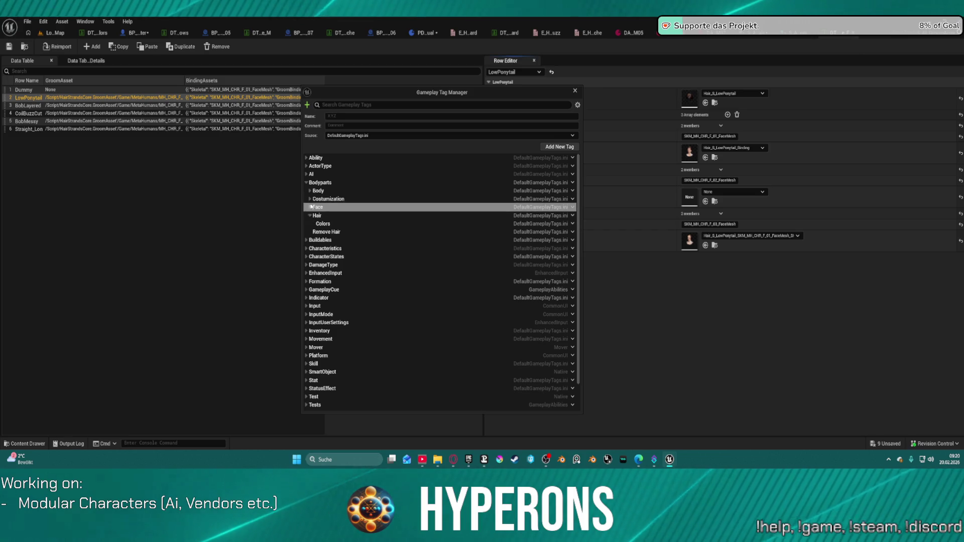
{"action": "left_click", "coordinate": [310, 207]}
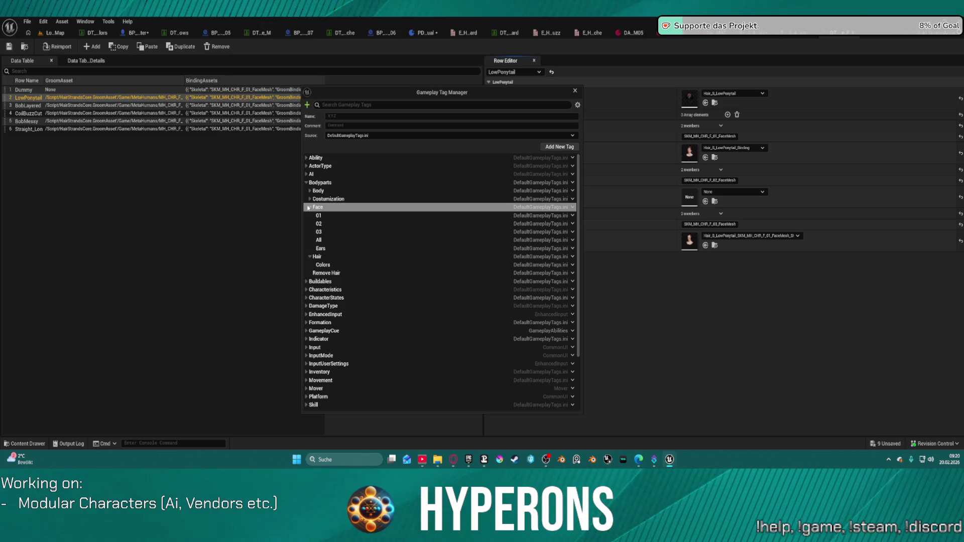
{"action": "left_click", "coordinate": [310, 207]}
{"action": "left_click", "coordinate": [310, 199]}
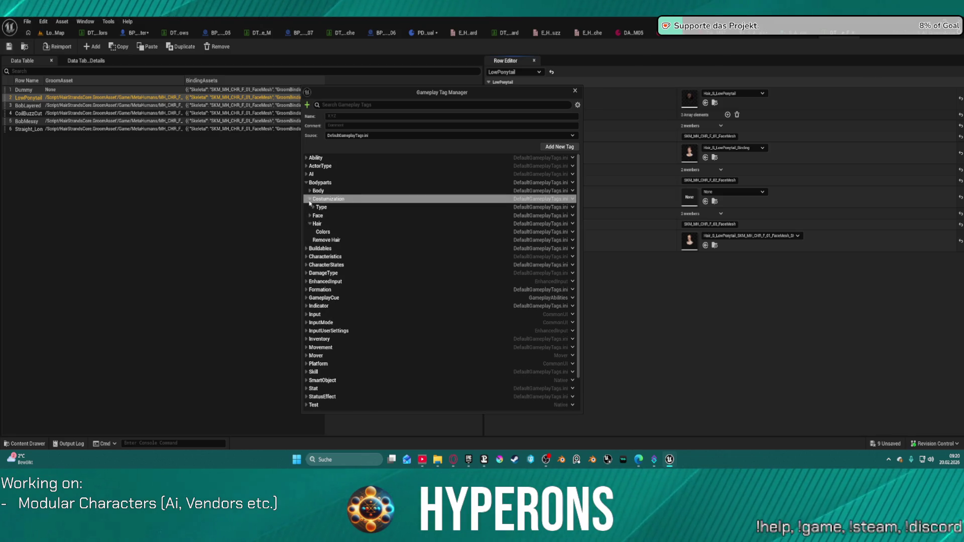
{"action": "left_click", "coordinate": [308, 192]}
{"action": "left_click", "coordinate": [309, 192]}
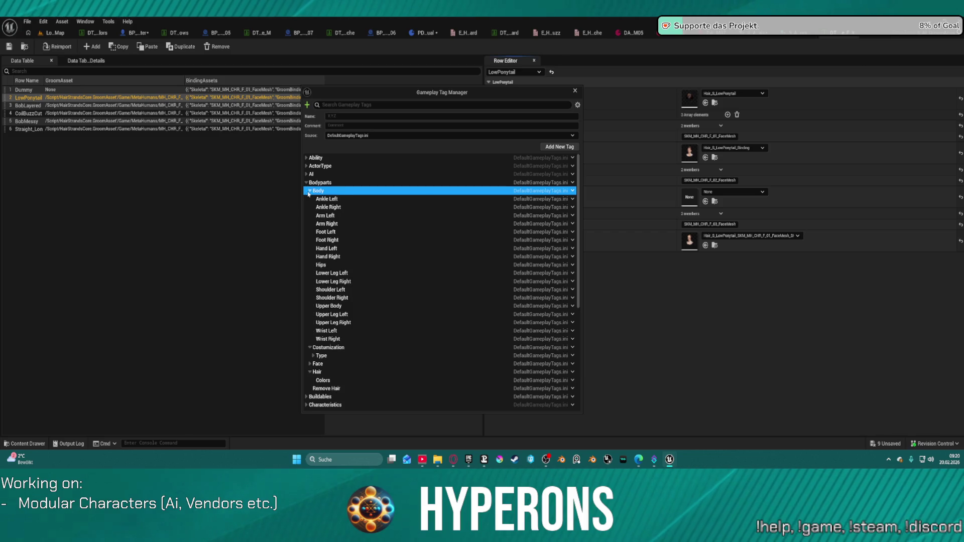
{"action": "left_click", "coordinate": [309, 191]}
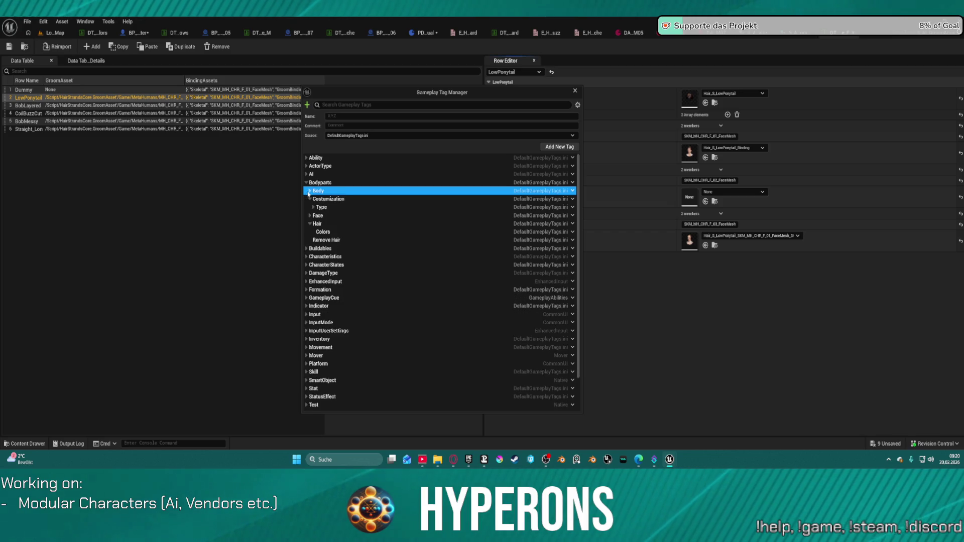
{"action": "left_click", "coordinate": [311, 224]}
{"action": "left_click", "coordinate": [311, 224]}
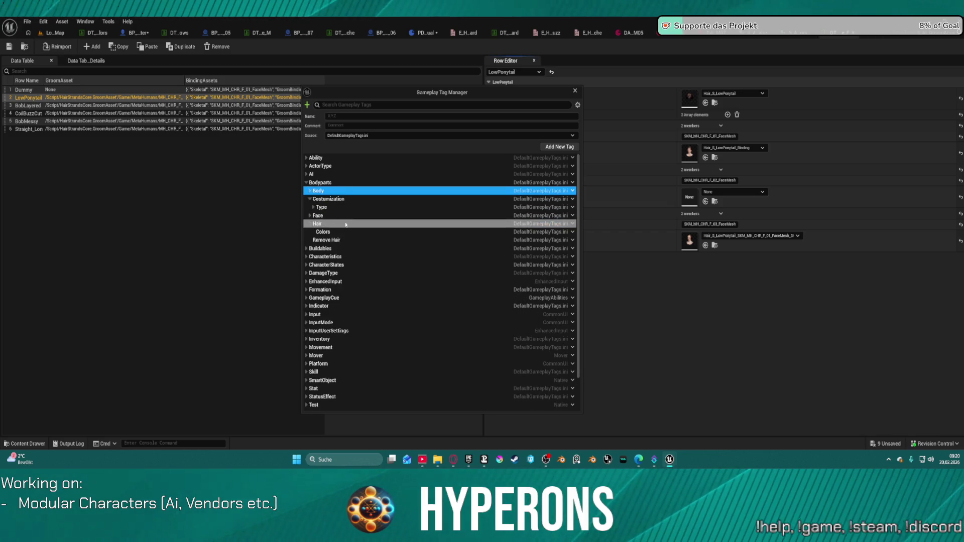
Add Bodyparts.Hair.Cuts.Female under Hair, then Bodyparts.Hair.Cuts.Male under Cuts.
{"action": "left_click", "coordinate": [572, 225]}
{"action": "left_click", "coordinate": [600, 232]}
{"action": "type", "text": "Bodyparts.Hair.Data.Female"}
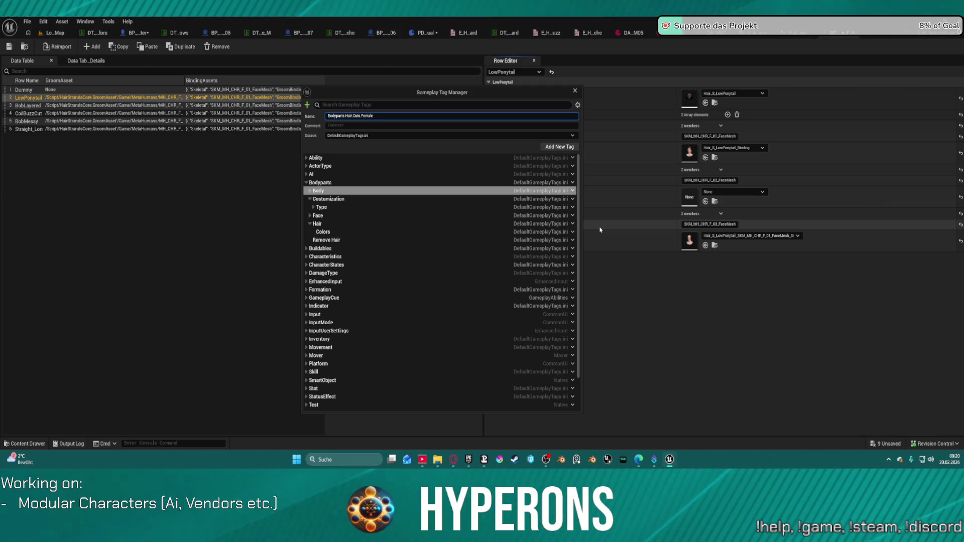
{"action": "key", "text": "Return"}
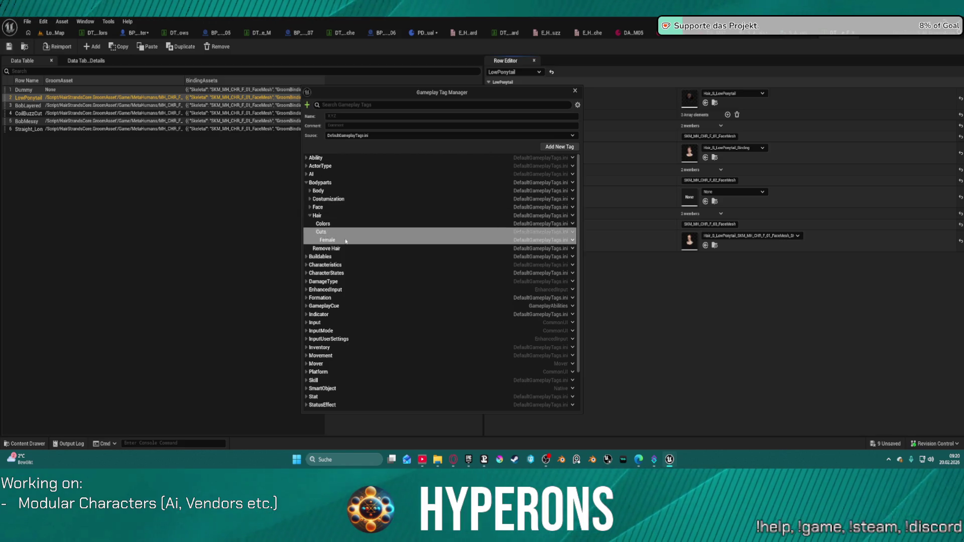
{"action": "left_click", "coordinate": [573, 236]}
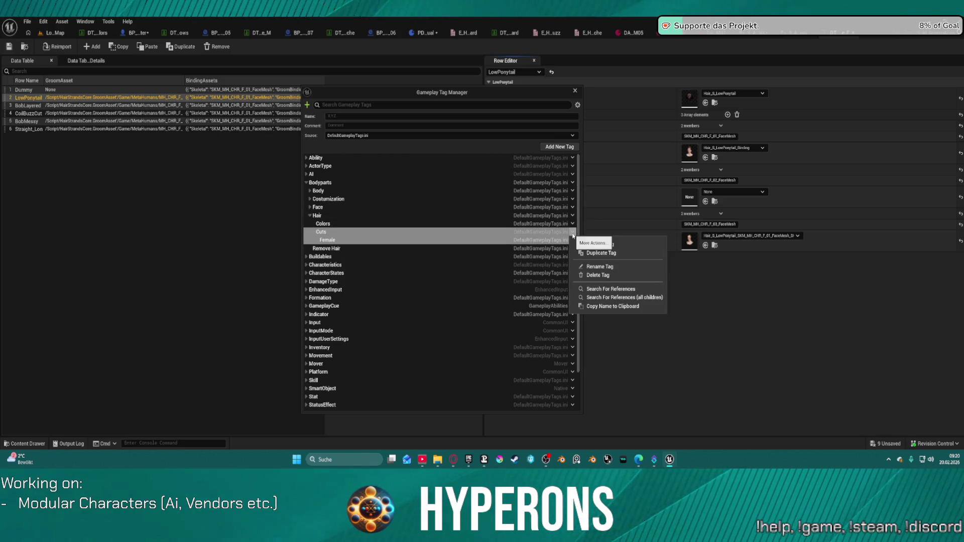
{"action": "left_click", "coordinate": [610, 245]}
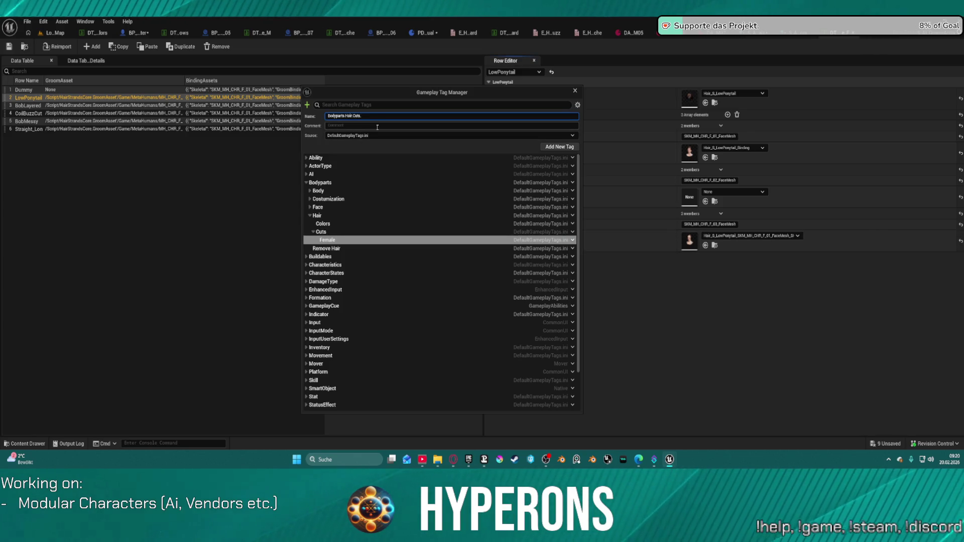
{"action": "key", "text": "Return"}
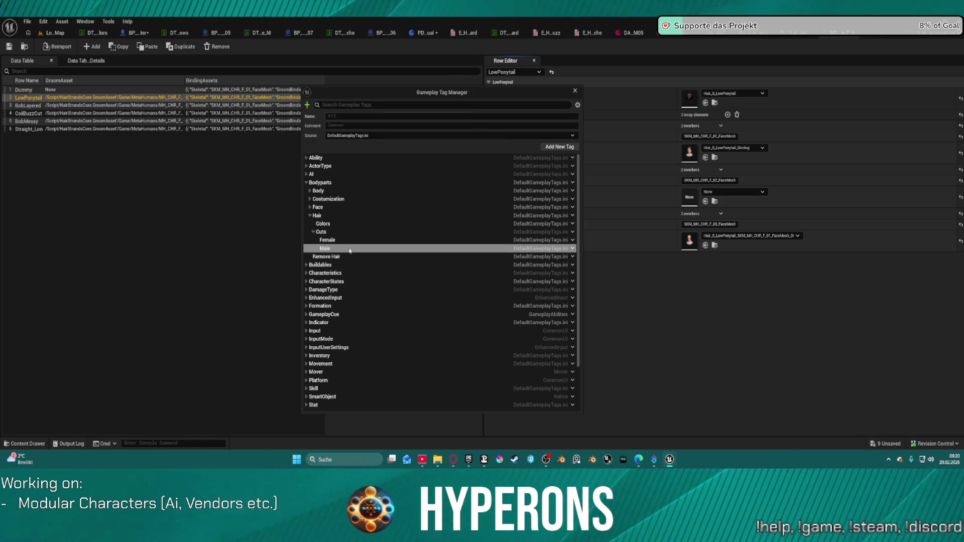
{"action": "right_click", "coordinate": [570, 247]}
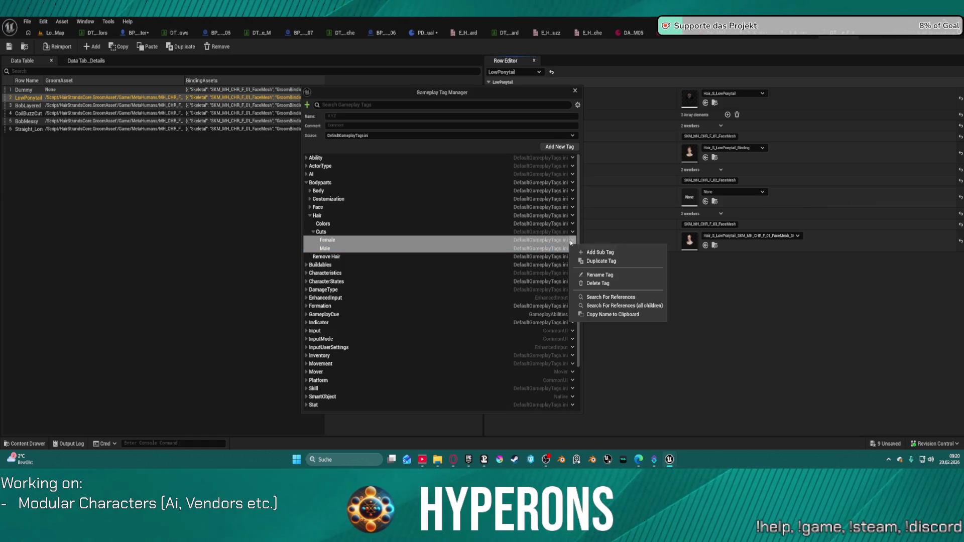
Add LowPonytail and BobLayered tags under Bodyparts.Hair.Cuts.Female.
{"action": "left_click", "coordinate": [597, 253]}
{"action": "type", "text": "LowPonytail"}
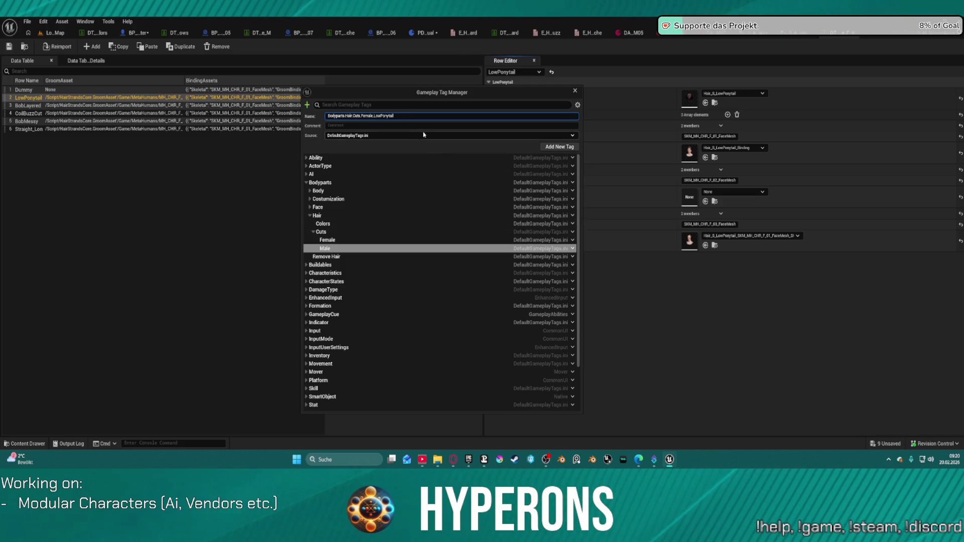
{"action": "key", "text": "Return"}
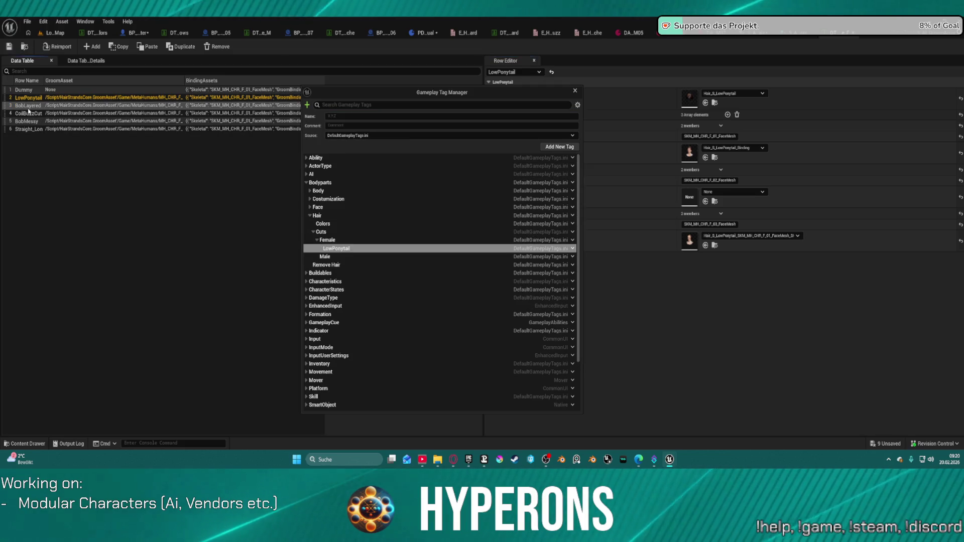
{"action": "double_click", "coordinate": [32, 105]}
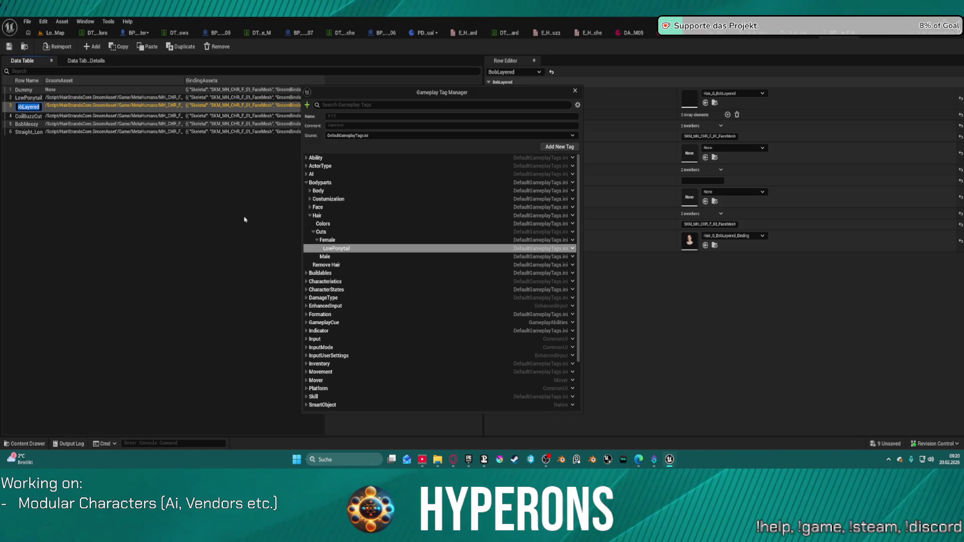
{"action": "left_click", "coordinate": [572, 241]}
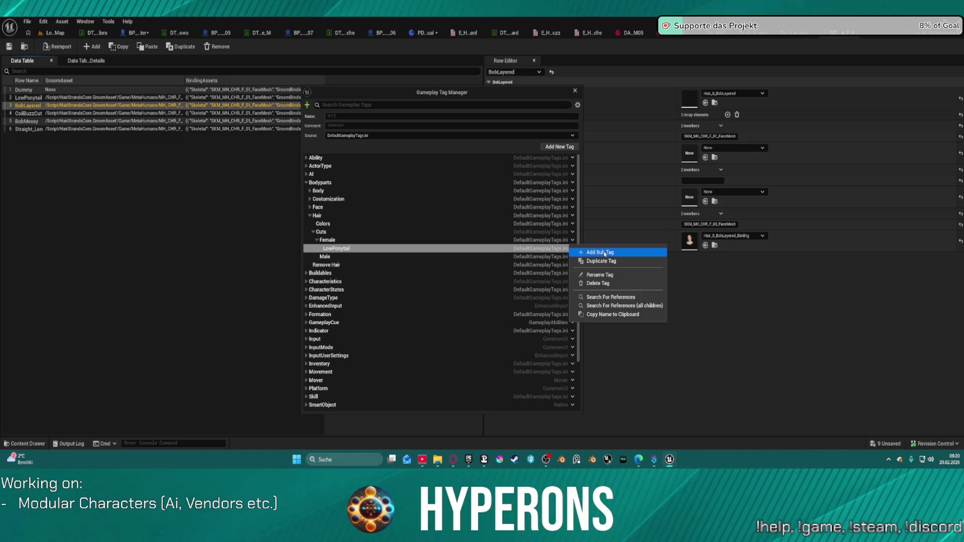
{"action": "left_click", "coordinate": [605, 254]}
{"action": "type", "text": "BobLayered"}
{"action": "key", "text": "Return"}
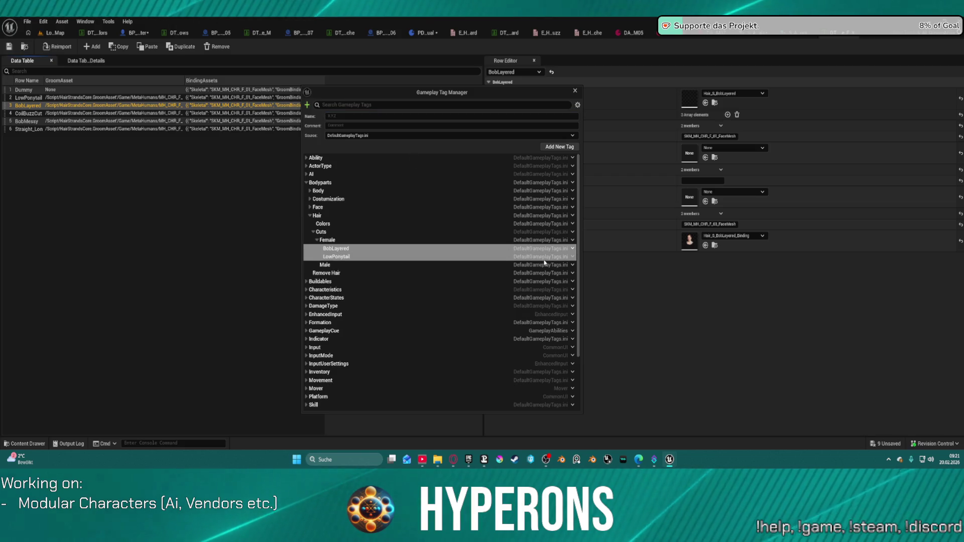
Copy the CoilBuzzCut and BobMessy row names from the table and add them as Female tags.
{"action": "double_click", "coordinate": [25, 114]}
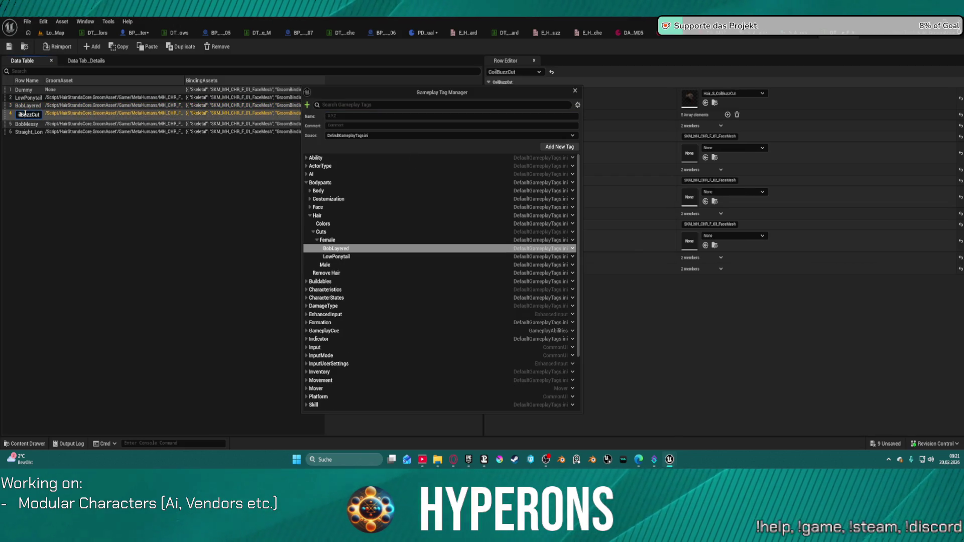
{"action": "double_click", "coordinate": [25, 114]}
{"action": "key", "text": "ctrl+c"}
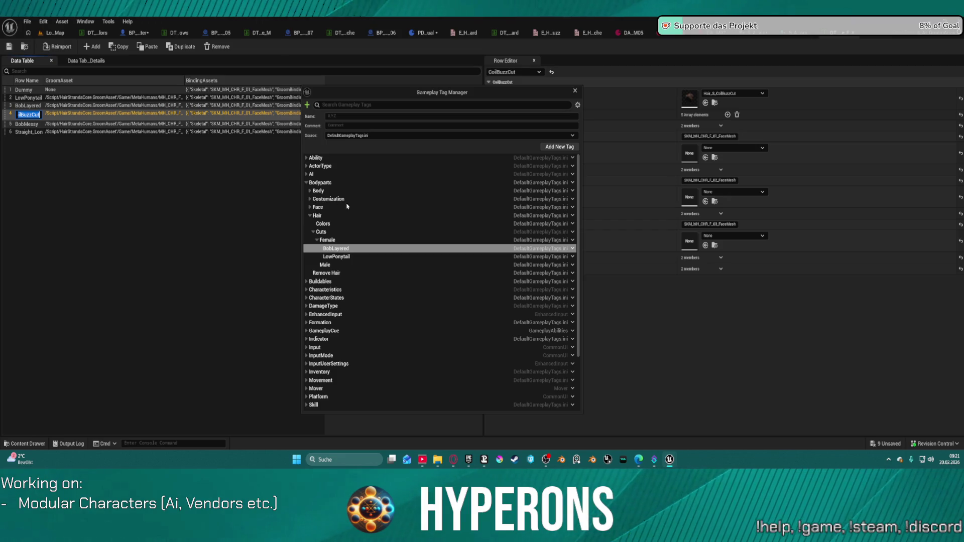
{"action": "right_click", "coordinate": [570, 248]}
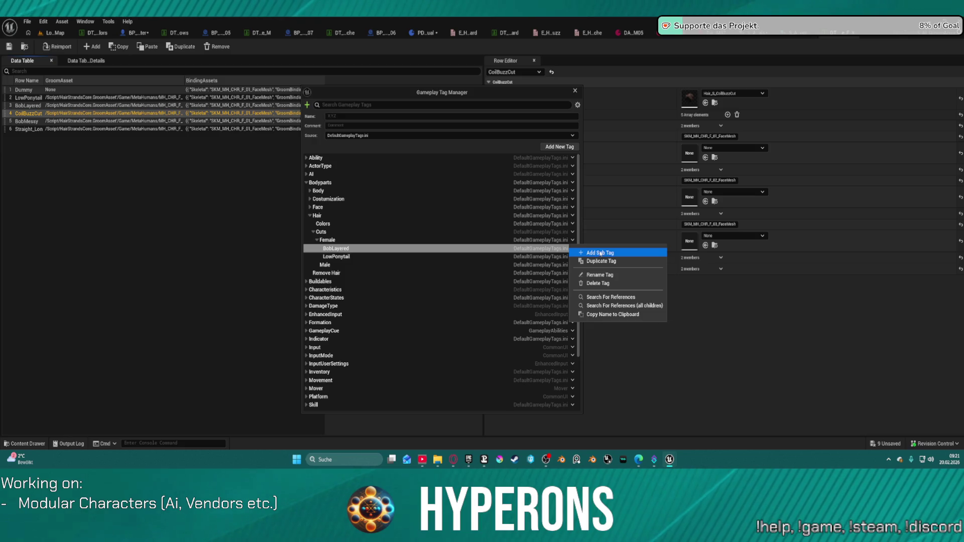
{"action": "left_click", "coordinate": [601, 253]}
{"action": "key", "text": "ctrl+v"}
{"action": "key", "text": "Return"}
{"action": "left_click", "coordinate": [35, 121]}
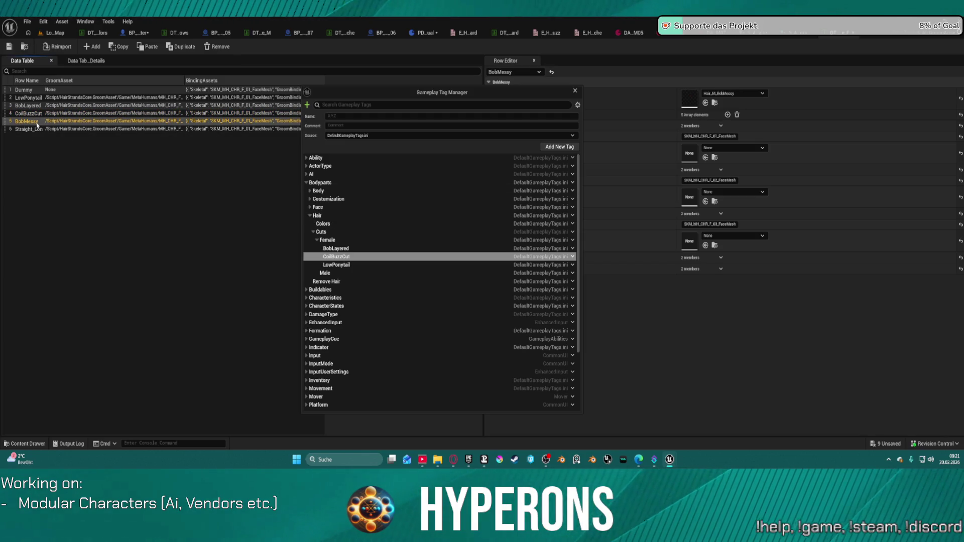
{"action": "left_click", "coordinate": [36, 123]}
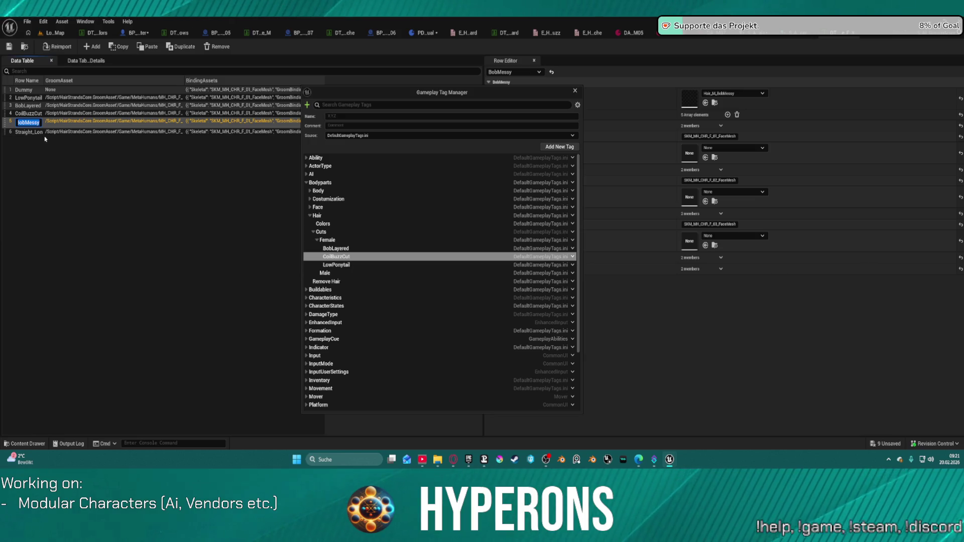
{"action": "left_click", "coordinate": [572, 257]}
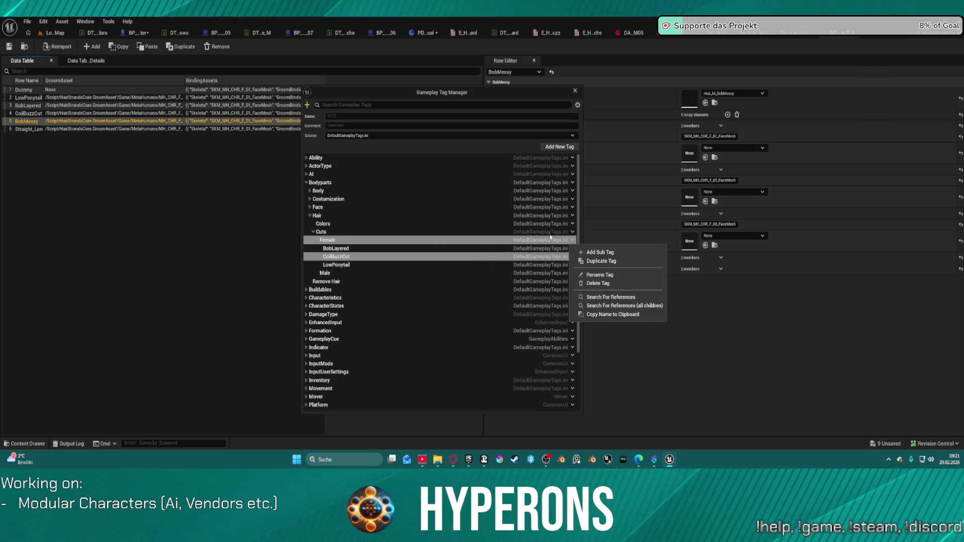
{"action": "left_click", "coordinate": [571, 244]}
{"action": "right_click", "coordinate": [571, 247]}
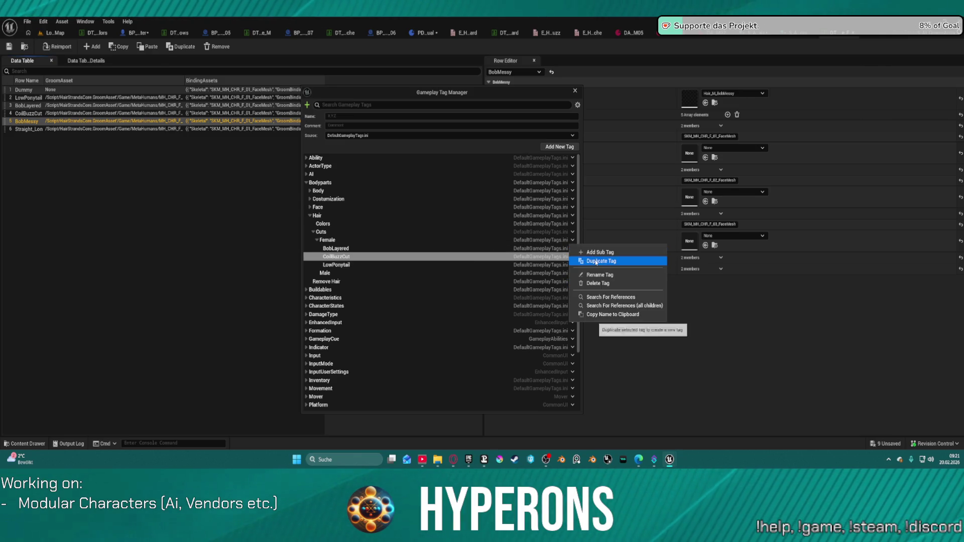
{"action": "left_click", "coordinate": [591, 253]}
{"action": "type", "text": "BobMessy"}
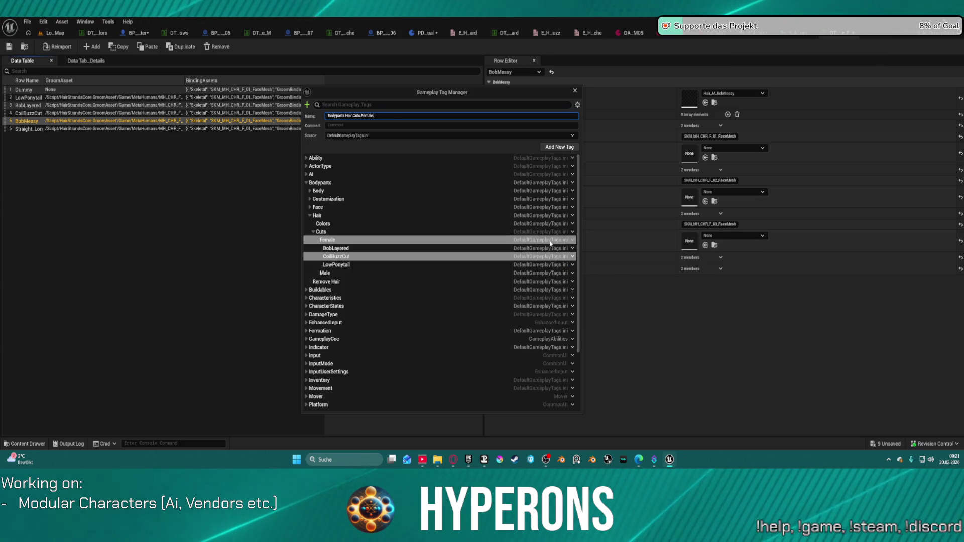
{"action": "key", "text": "Return"}
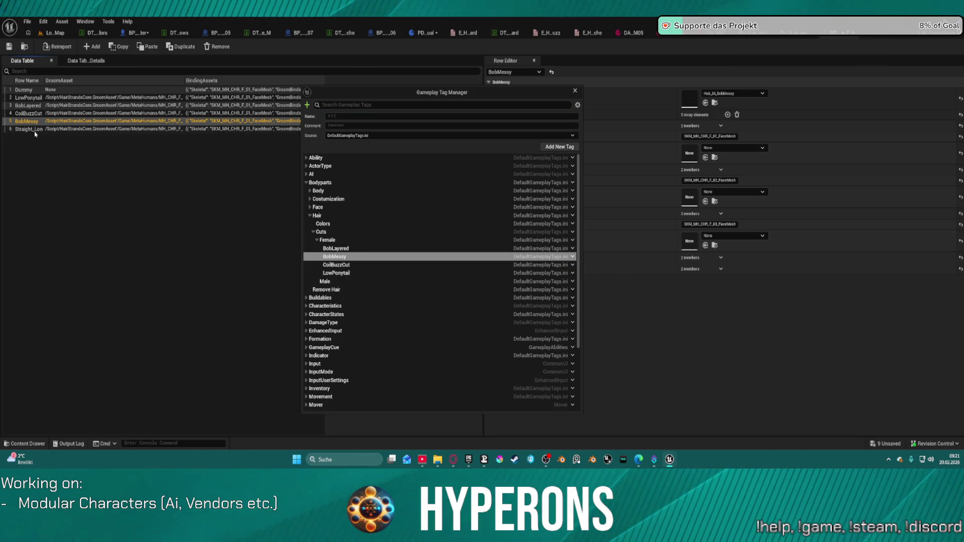
Add a Straight_Long tag under Hair.Cuts.Female, then return to the groom structure asset.
{"action": "double_click", "coordinate": [35, 132]}
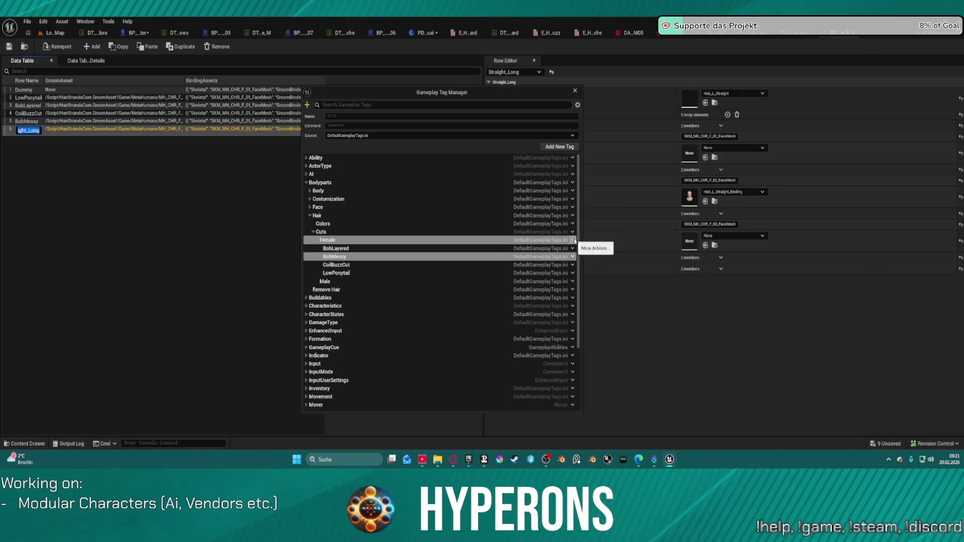
{"action": "left_click", "coordinate": [573, 241]}
{"action": "left_click", "coordinate": [602, 261]}
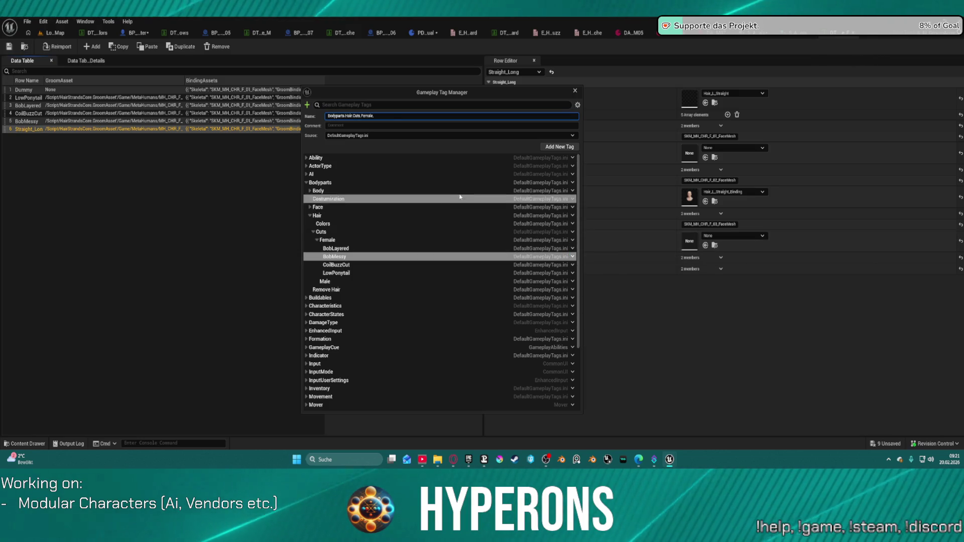
{"action": "key", "text": "Return"}
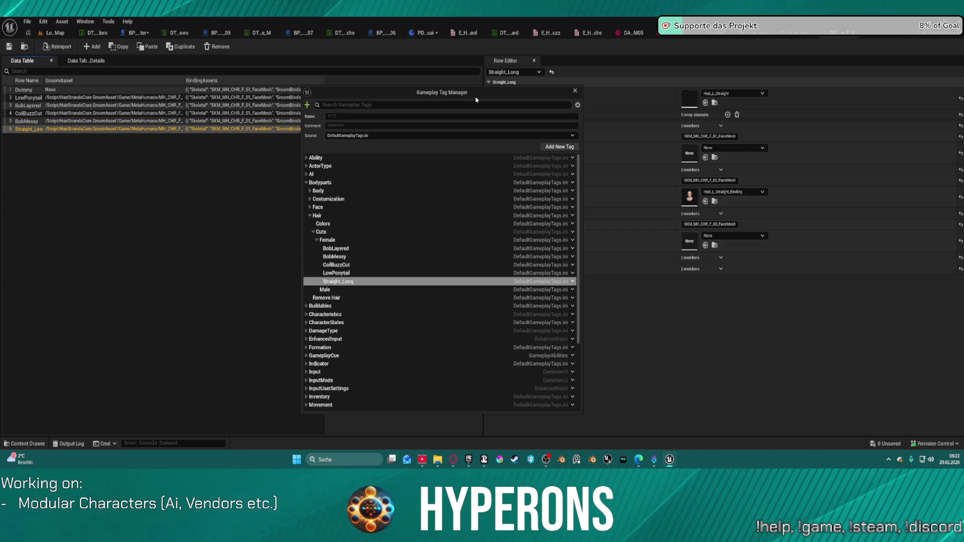
{"action": "left_click", "coordinate": [836, 37]}
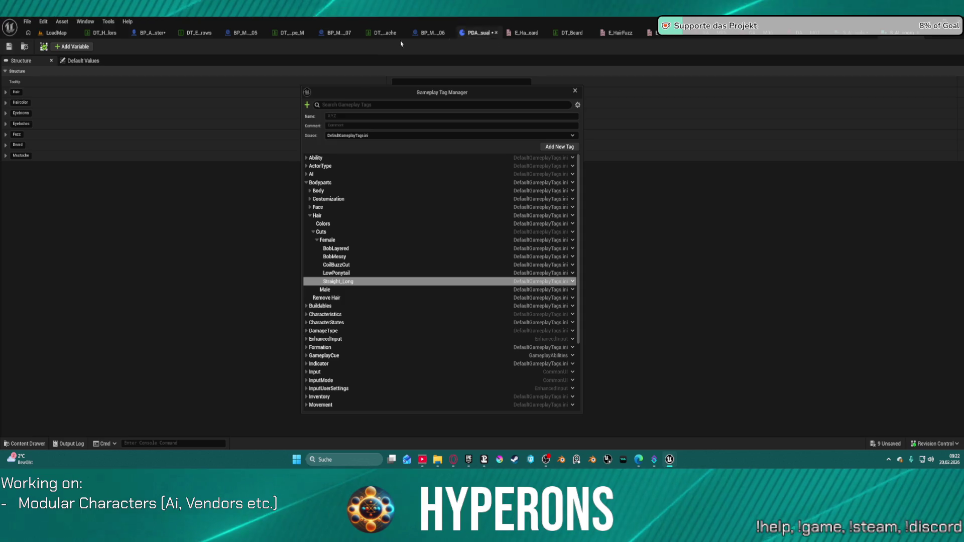
From the DT_HairType_M table, add a 360Waves tag under Hair.Cuts.Male.
{"action": "left_click", "coordinate": [292, 36]}
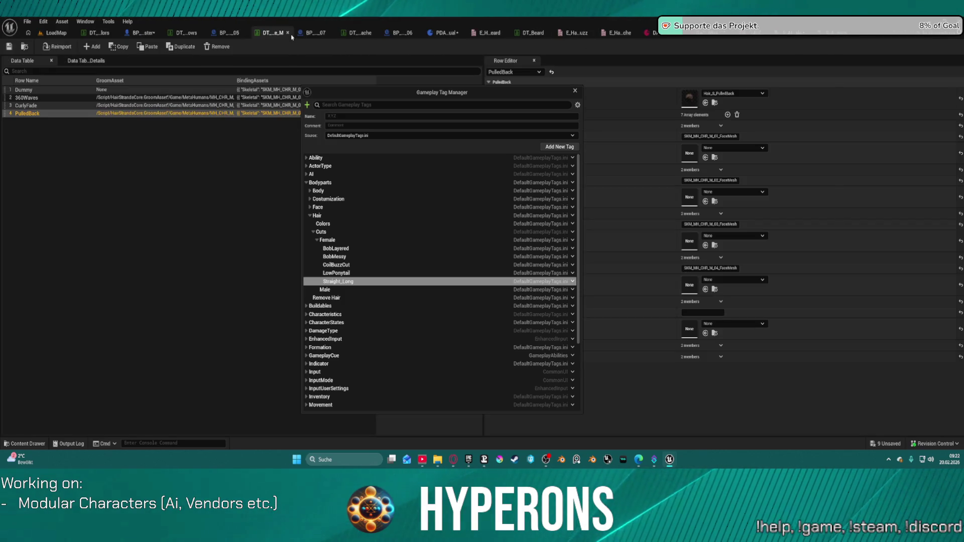
{"action": "double_click", "coordinate": [28, 99]}
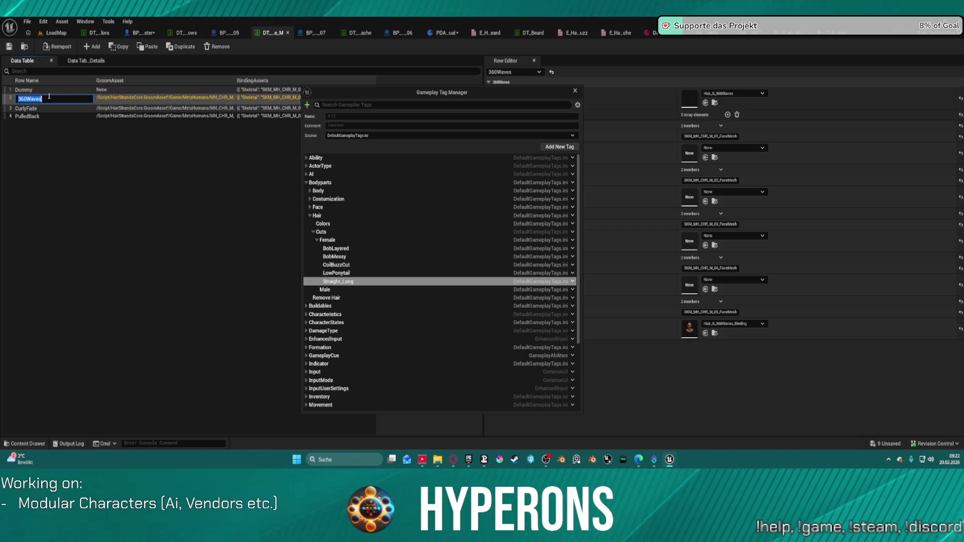
{"action": "left_click", "coordinate": [331, 290]}
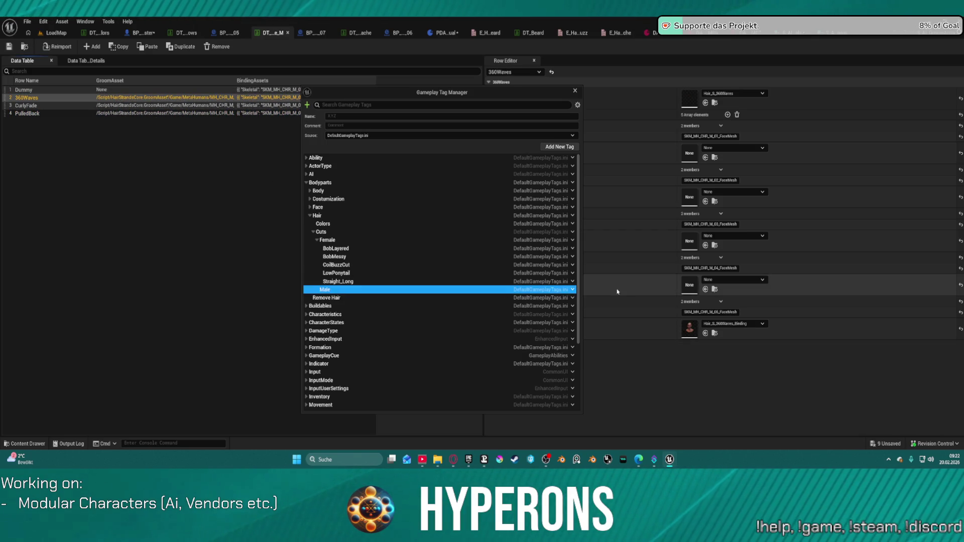
{"action": "left_click", "coordinate": [573, 290]}
{"action": "left_click", "coordinate": [595, 303]}
{"action": "type", "text": "360Waves"}
{"action": "key", "text": "Return"}
Add CurlyFade and PulledBack tags under Male, then close the Gameplay Tag Manager.
{"action": "left_click", "coordinate": [37, 109]}
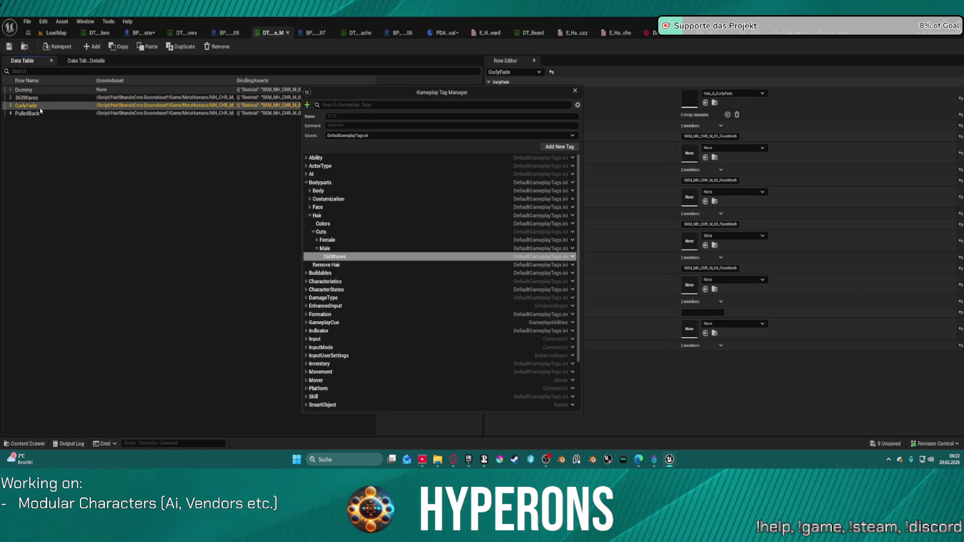
{"action": "double_click", "coordinate": [36, 106]}
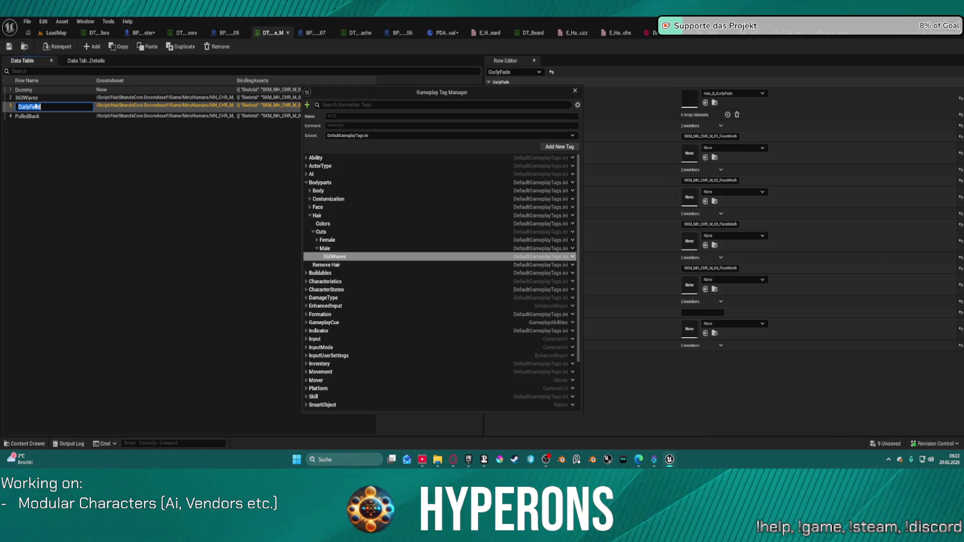
{"action": "right_click", "coordinate": [578, 250]}
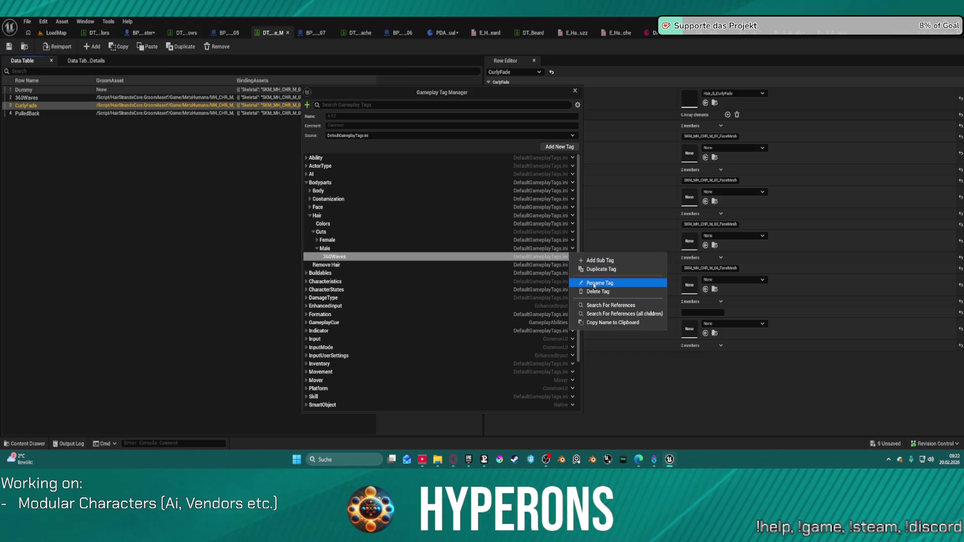
{"action": "left_click", "coordinate": [601, 270]}
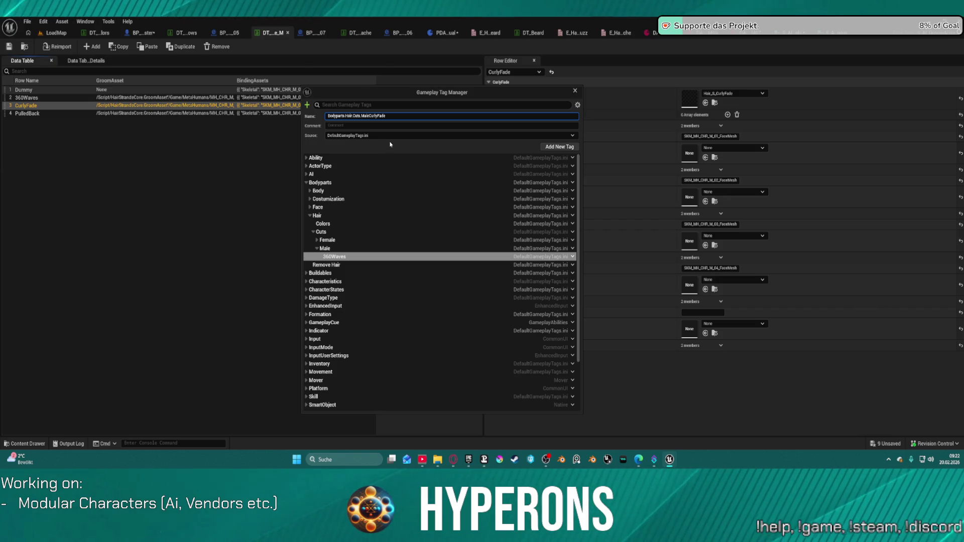
{"action": "key", "text": "Return"}
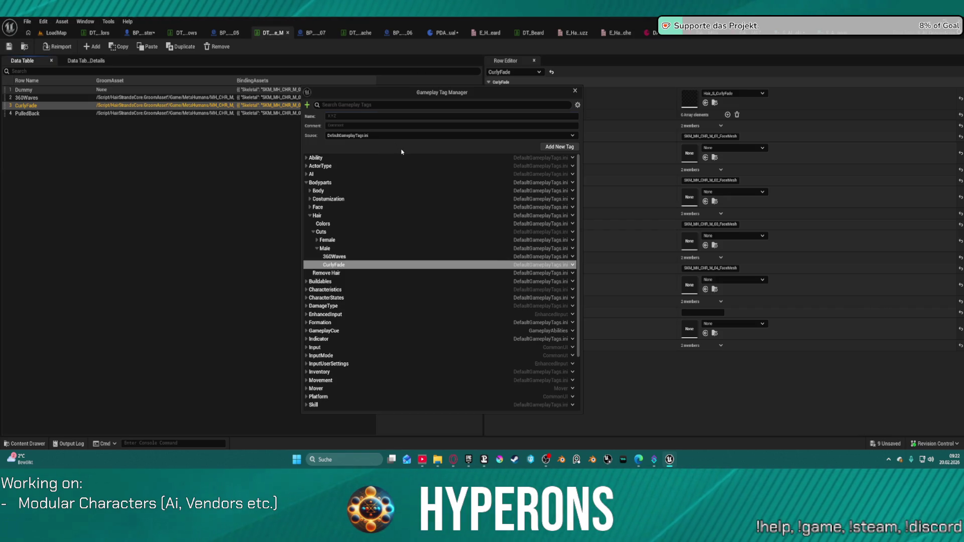
{"action": "double_click", "coordinate": [30, 114]}
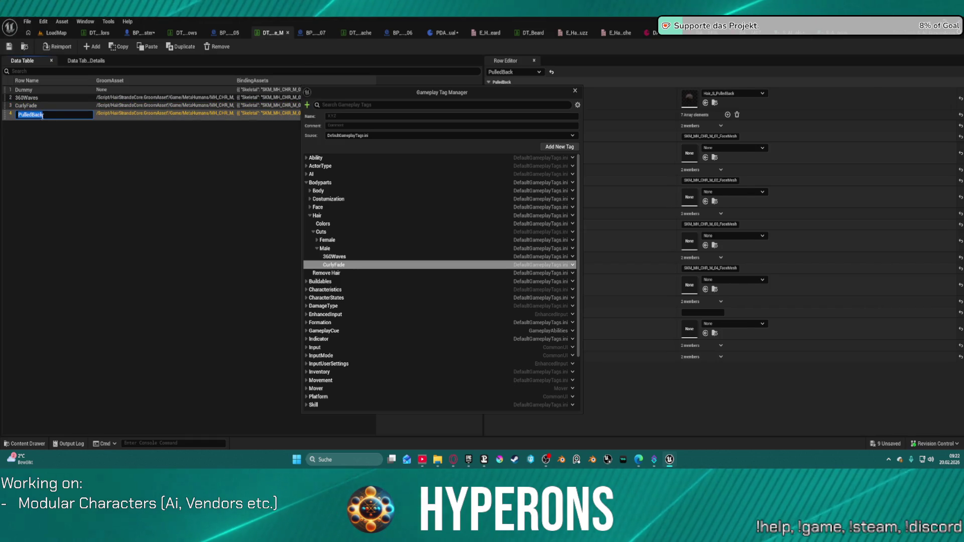
{"action": "right_click", "coordinate": [570, 251]}
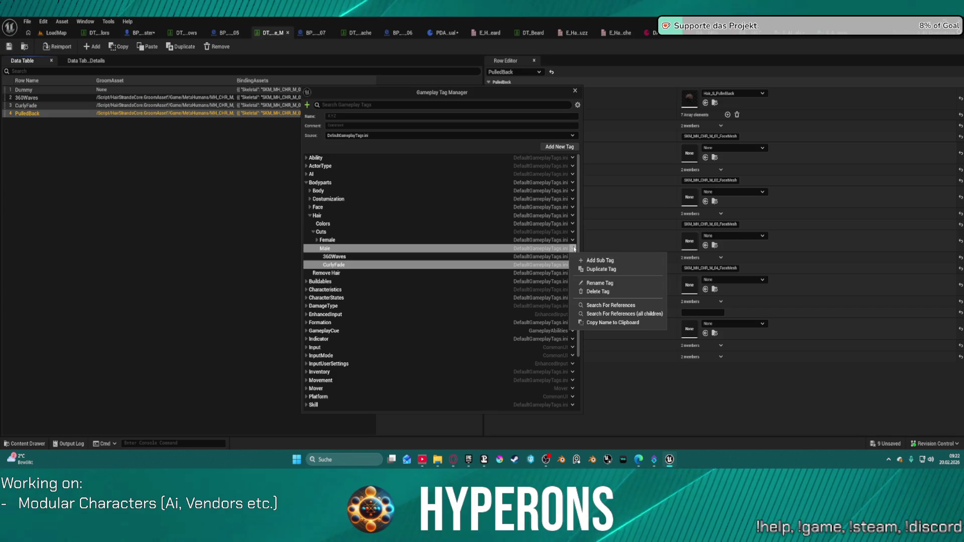
{"action": "left_click", "coordinate": [601, 270]}
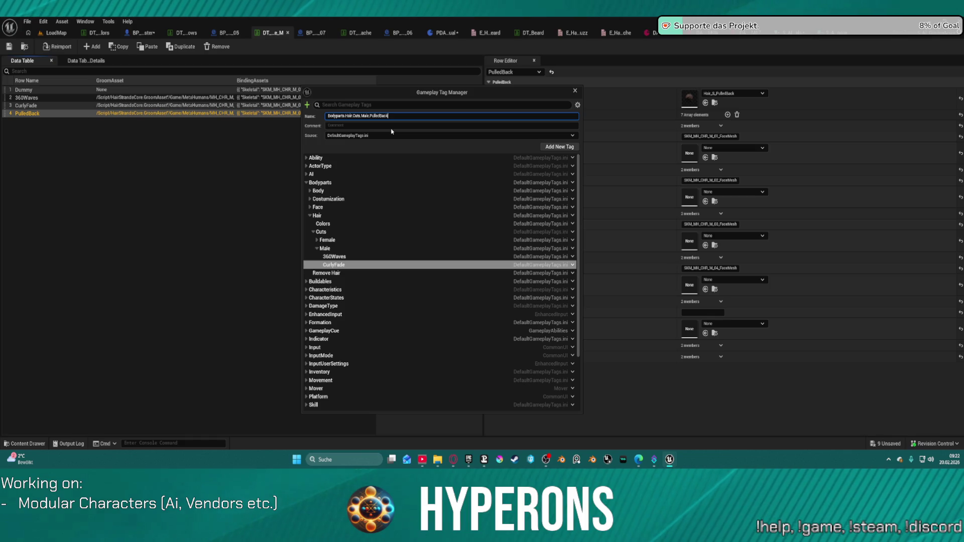
{"action": "key", "text": "Return"}
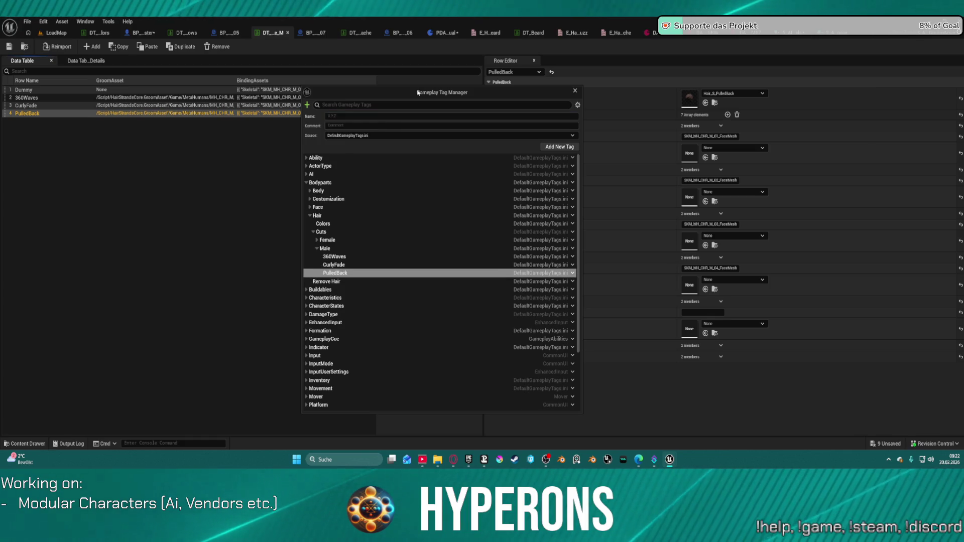
{"action": "left_click", "coordinate": [576, 92]}
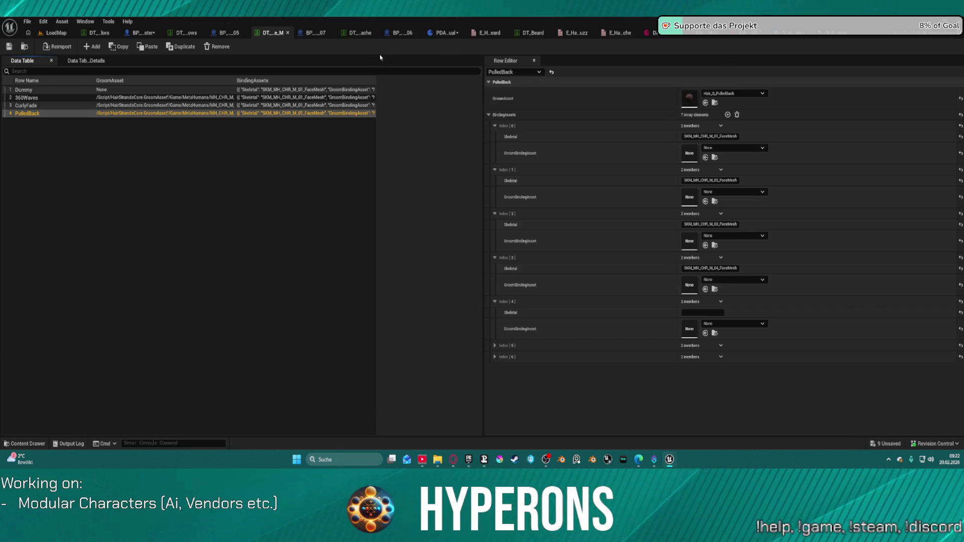
Save and compile PDA_AI_Visual, then compile BP_AI_Interactor_Master to surface six broken-pin errors.
{"action": "left_click", "coordinate": [444, 33]}
{"action": "left_click", "coordinate": [59, 48]}
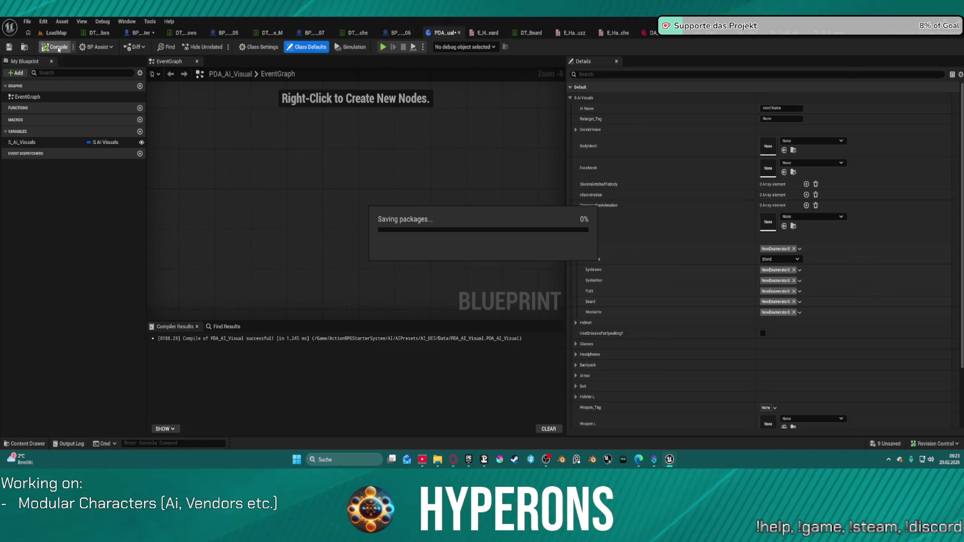
{"action": "left_click", "coordinate": [59, 47]}
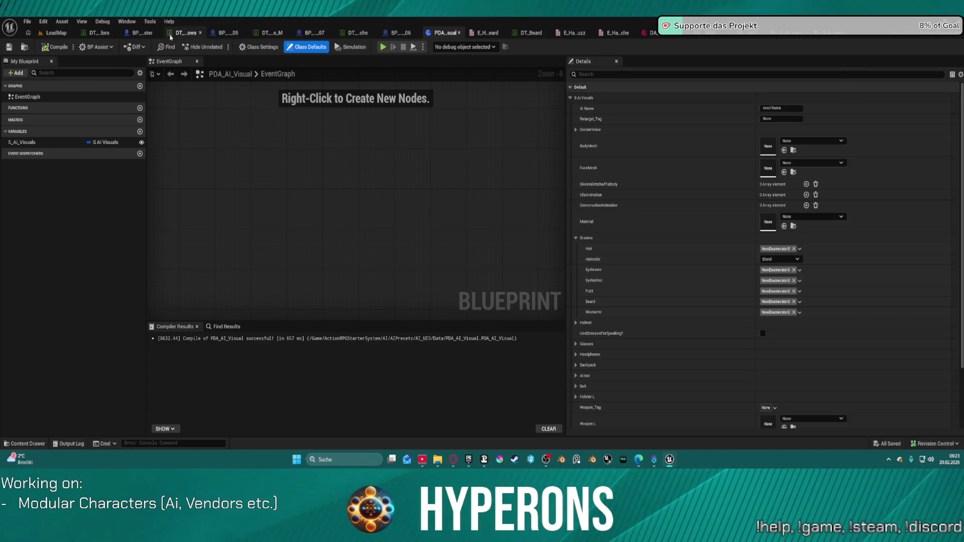
{"action": "left_click", "coordinate": [147, 36]}
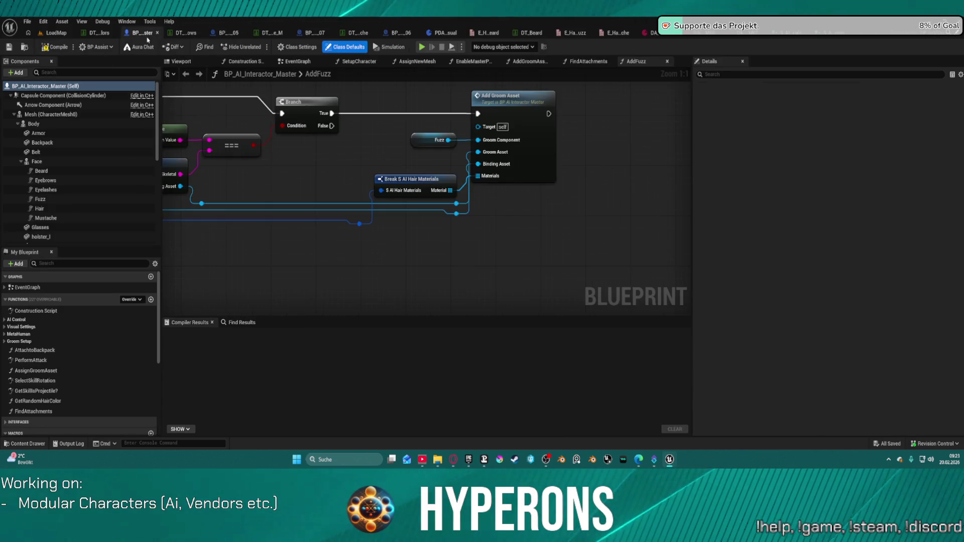
{"action": "left_click", "coordinate": [58, 49]}
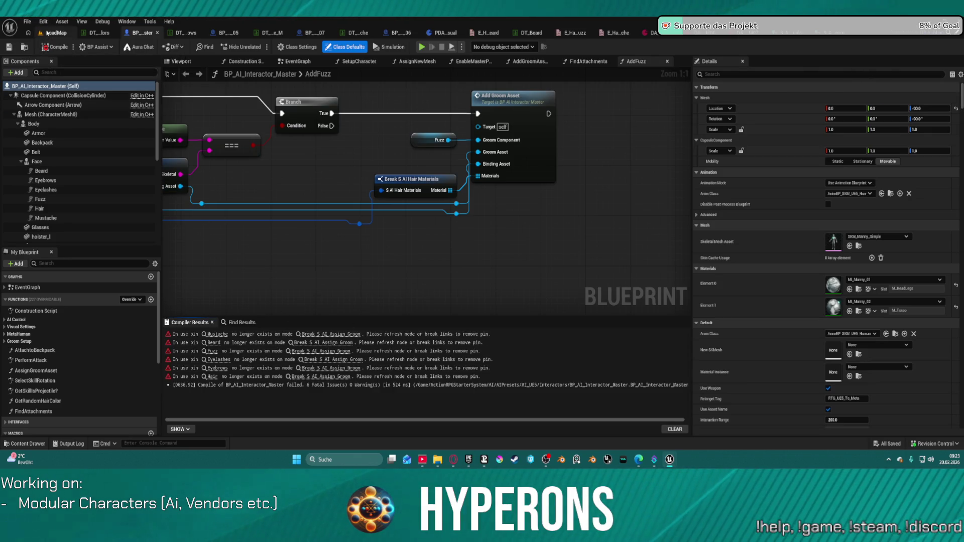
{"action": "left_click", "coordinate": [47, 32]}
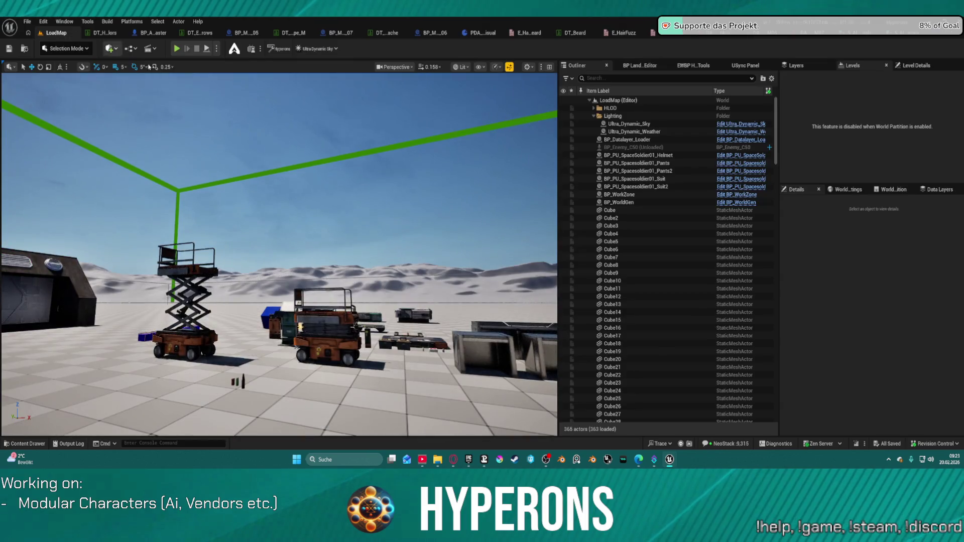
Move the level view toward the capsules and bring up the M05 character data asset.
{"action": "left_click", "coordinate": [27, 21]}
{"action": "left_click", "coordinate": [317, 135]}
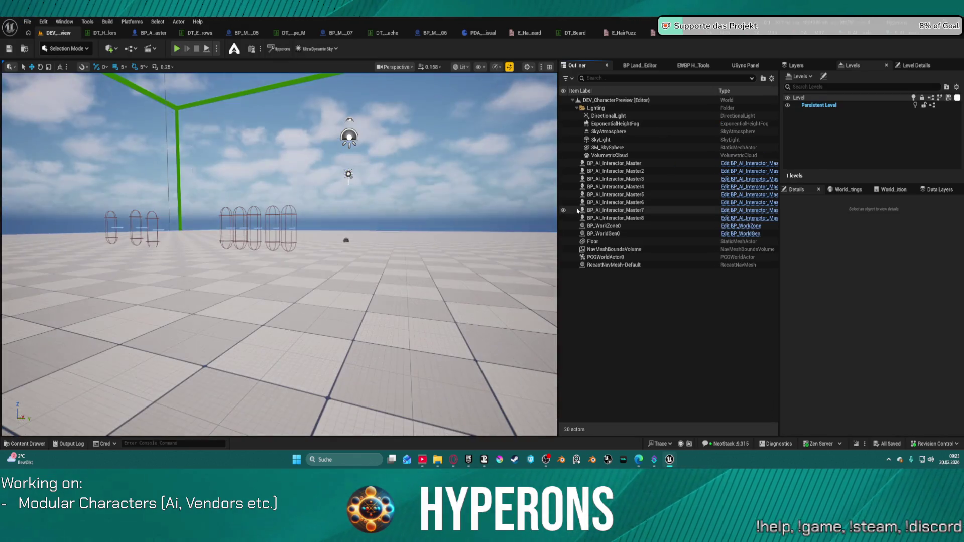
{"action": "mouse_move", "coordinate": [279, 251]}
{"action": "left_mouse_down"}
{"action": "mouse_move", "coordinate": [282, 266]}
{"action": "mouse_move", "coordinate": [275, 221]}
{"action": "mouse_move", "coordinate": [339, 221]}
{"action": "left_mouse_up"}
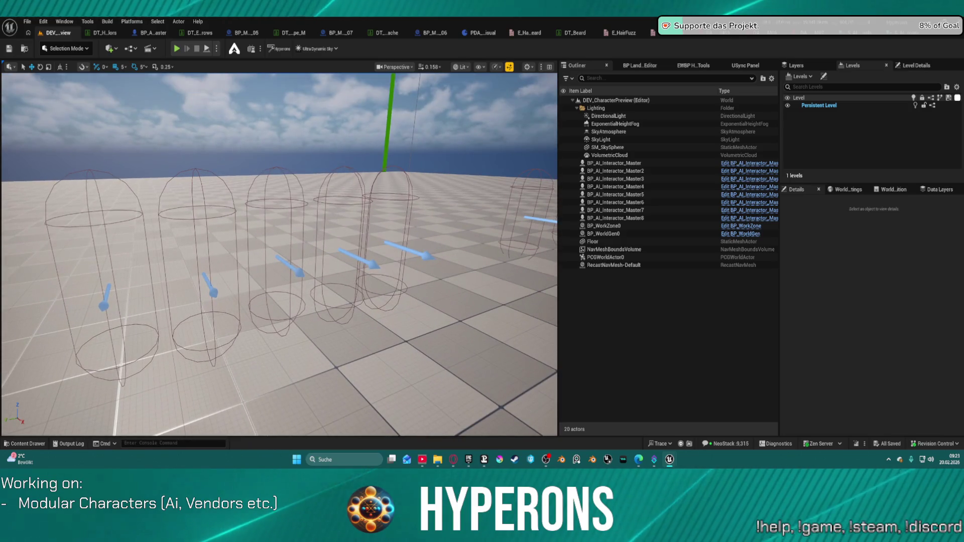
{"action": "left_click", "coordinate": [715, 33]}
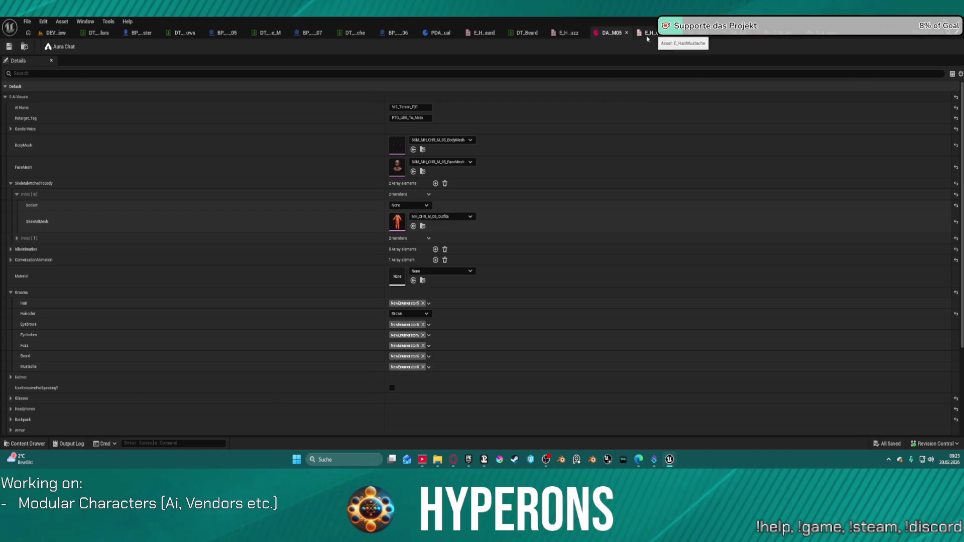
Browse the F01 asset and groom struct, close the surplus tabs, and view the hair enum.
{"action": "left_click_drag", "start_coordinate": [655, 36], "coordinate": [700, 36]}
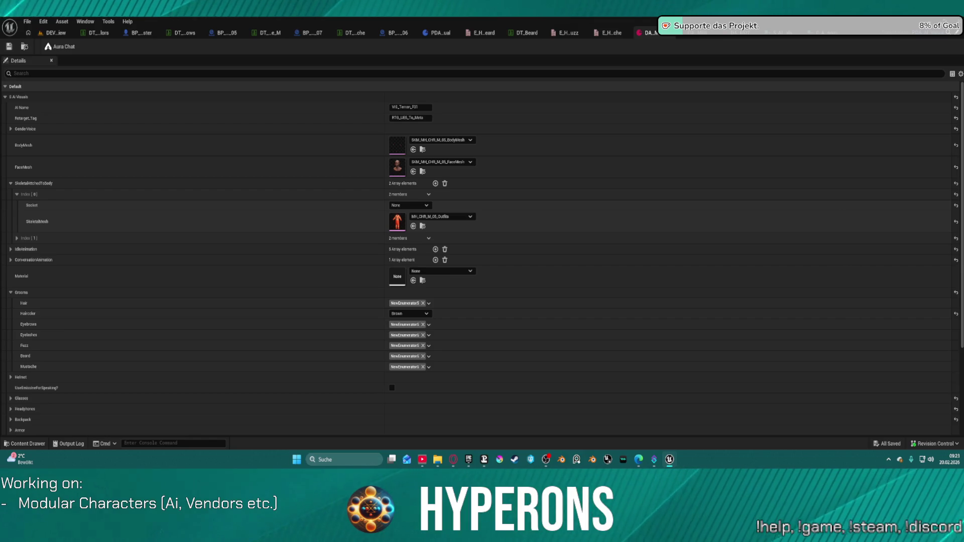
{"action": "left_click", "coordinate": [801, 33]}
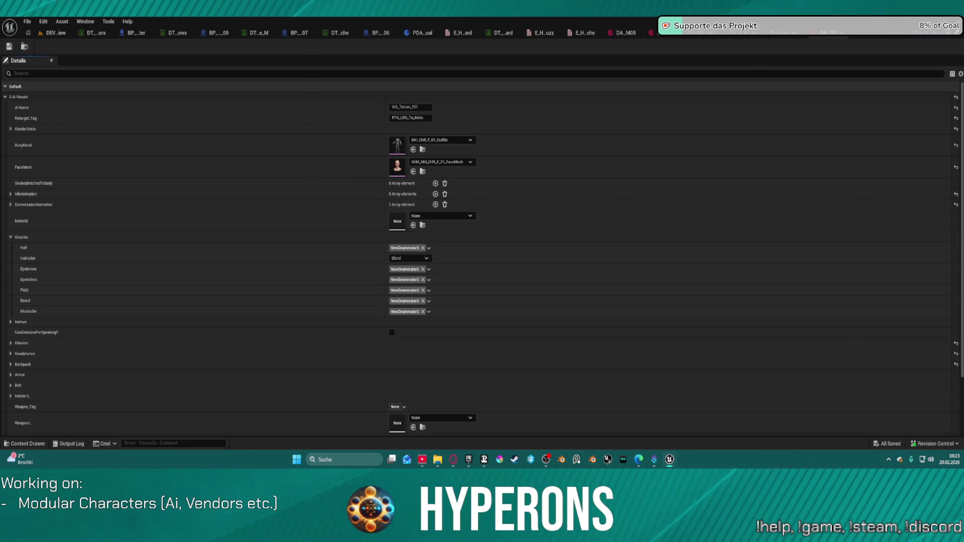
{"action": "left_click", "coordinate": [738, 35]}
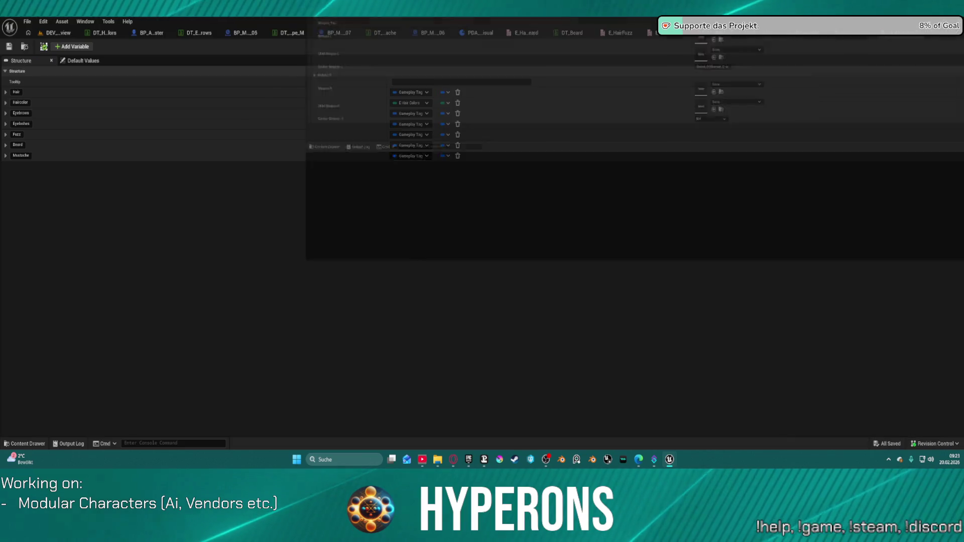
{"action": "key", "text": "ctrl+space"}
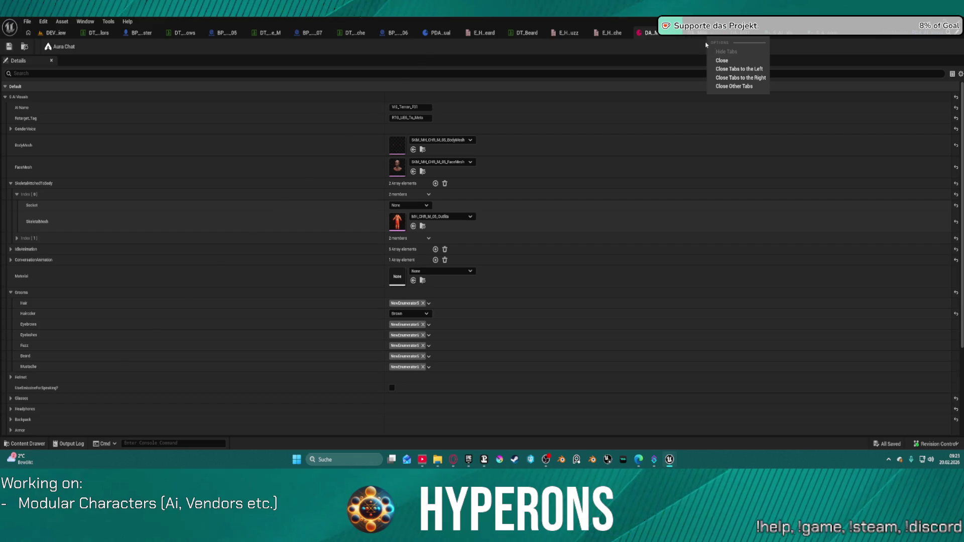
{"action": "left_click", "coordinate": [743, 77]}
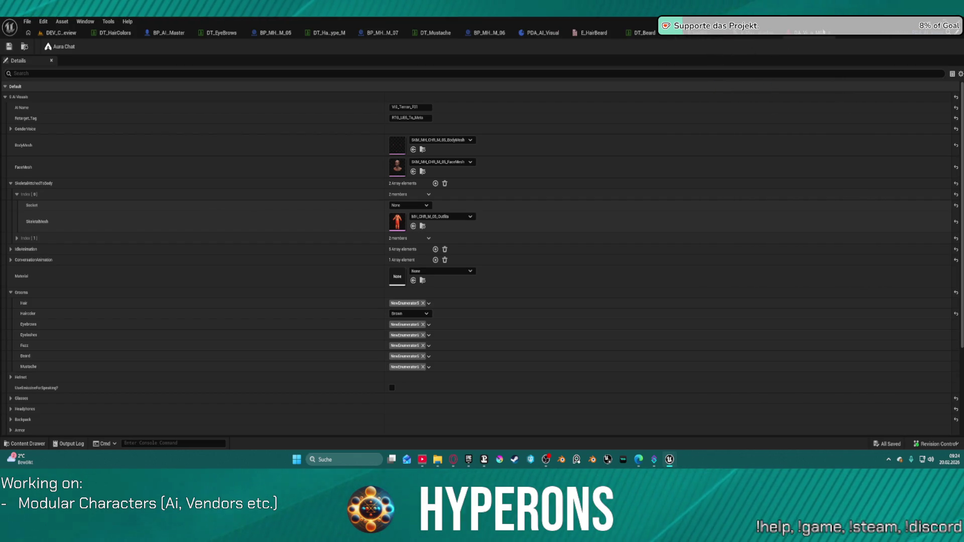
{"action": "left_click", "coordinate": [823, 32]}
Detach the PDA_AI_Visual editor into a floating window and close it.
{"action": "key", "text": "ctrl+space"}
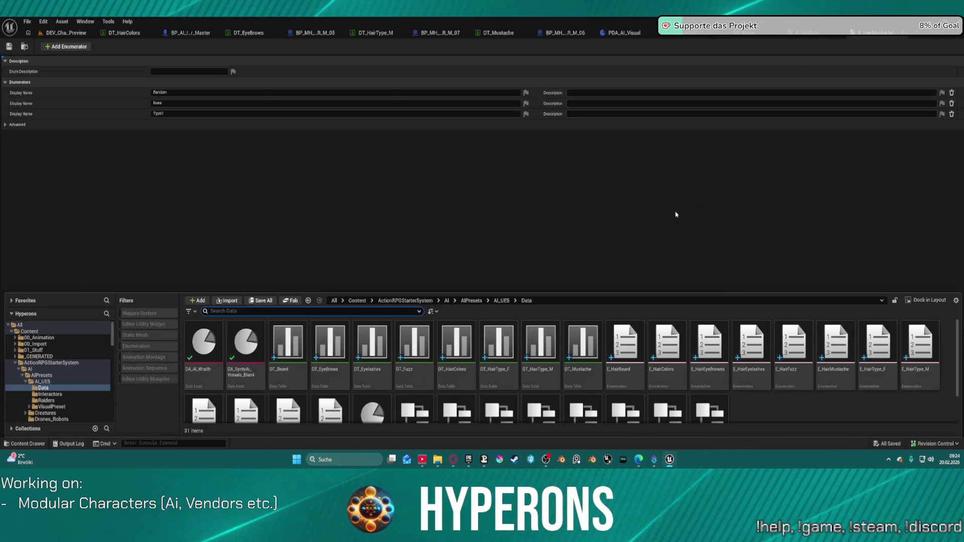
{"action": "key", "text": "ctrl+space"}
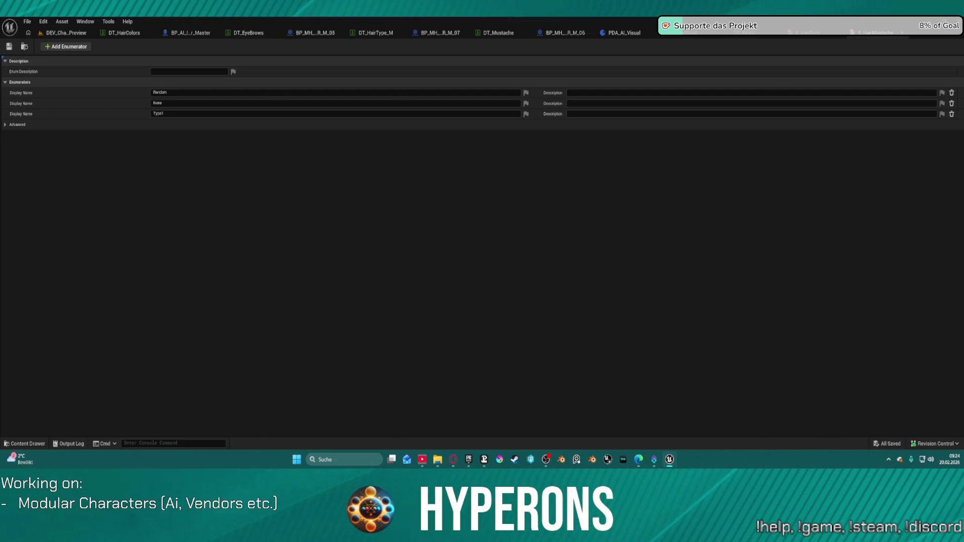
{"action": "mouse_move", "coordinate": [553, 33]}
{"action": "left_mouse_down"}
{"action": "mouse_move", "coordinate": [458, 37]}
{"action": "mouse_move", "coordinate": [485, 224]}
{"action": "left_mouse_up"}
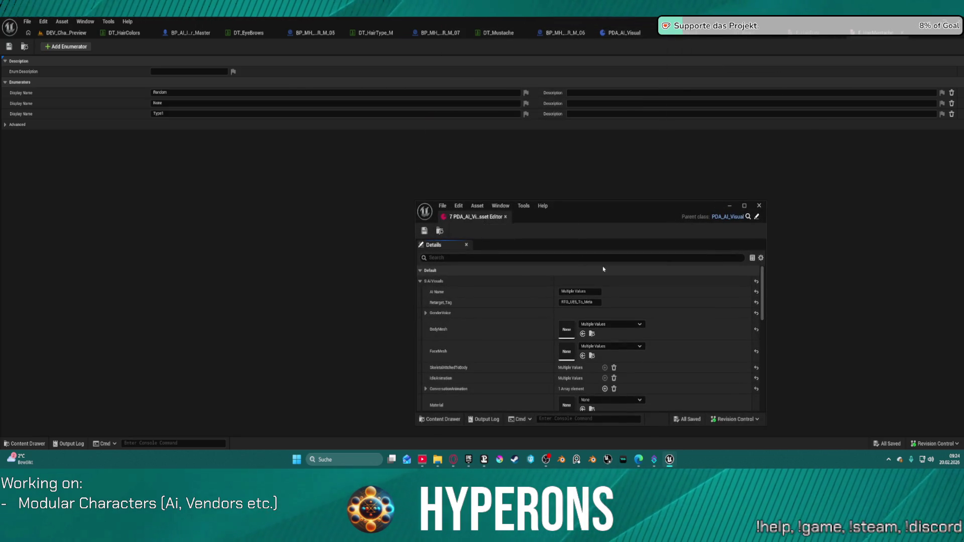
{"action": "scroll", "coordinate": [605, 282], "scroll_direction": "down", "scroll_amount": 5}
{"action": "scroll", "coordinate": [609, 293], "scroll_direction": "down", "scroll_amount": 10}
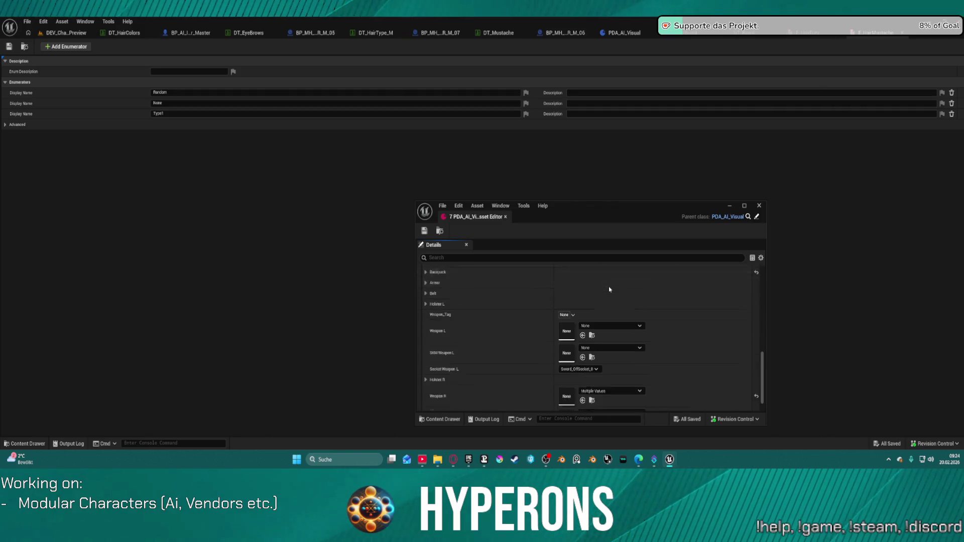
{"action": "scroll", "coordinate": [609, 284], "scroll_direction": "up", "scroll_amount": 15}
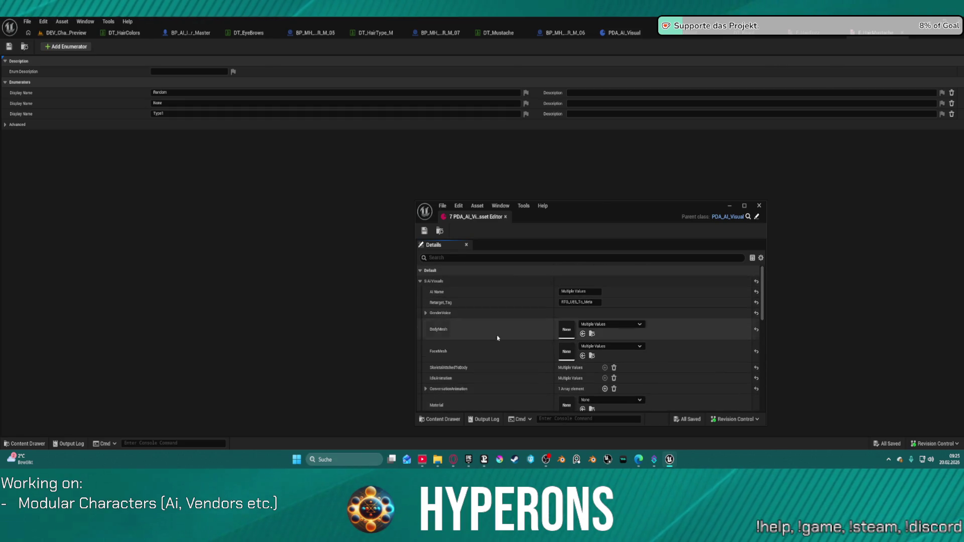
{"action": "left_click", "coordinate": [759, 207]}
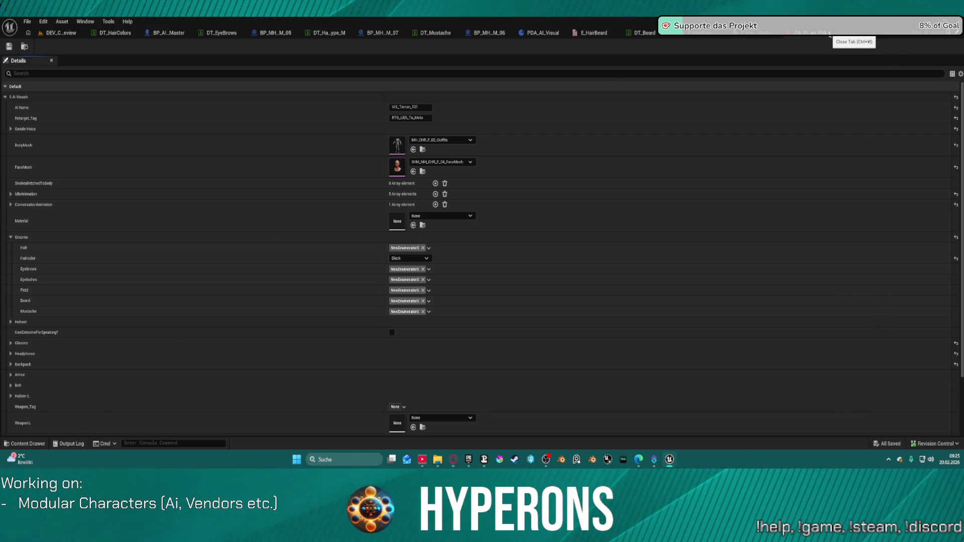
Close the F04 data asset and return to the BP_AI_Interactor_Master graph.
{"action": "left_click", "coordinate": [830, 33]}
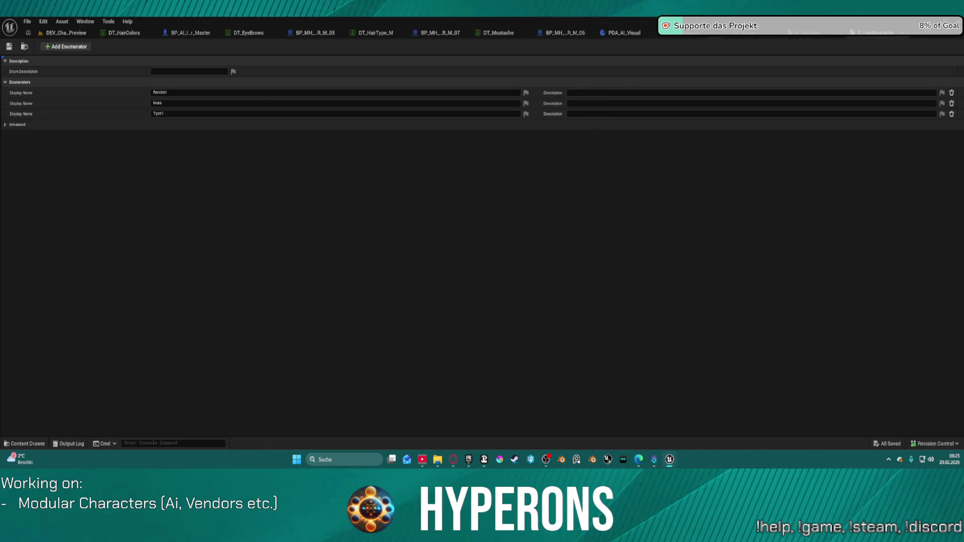
{"action": "key", "text": "ctrl+space"}
{"action": "key", "text": "ctrl+space"}
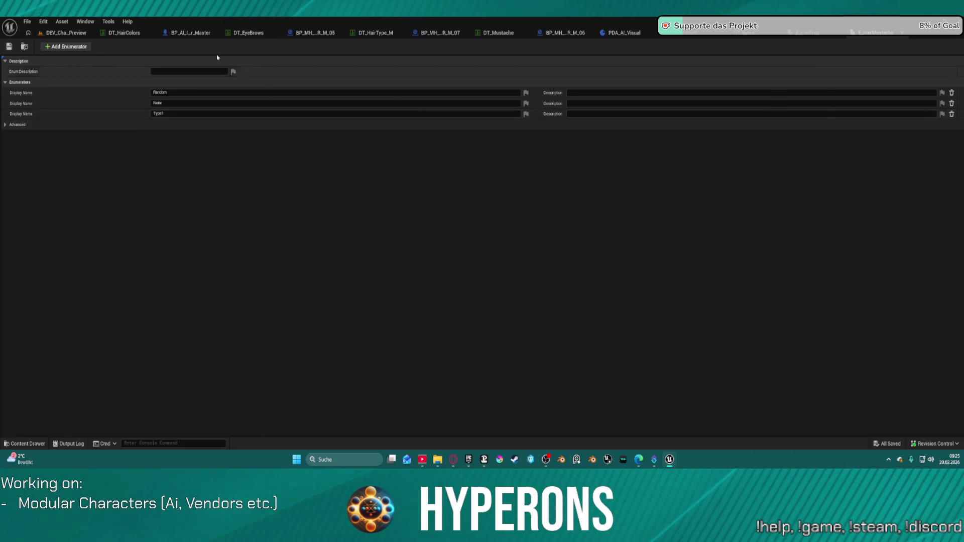
{"action": "left_click", "coordinate": [187, 33]}
{"action": "scroll", "coordinate": [610, 173], "scroll_direction": "down", "scroll_amount": 4}
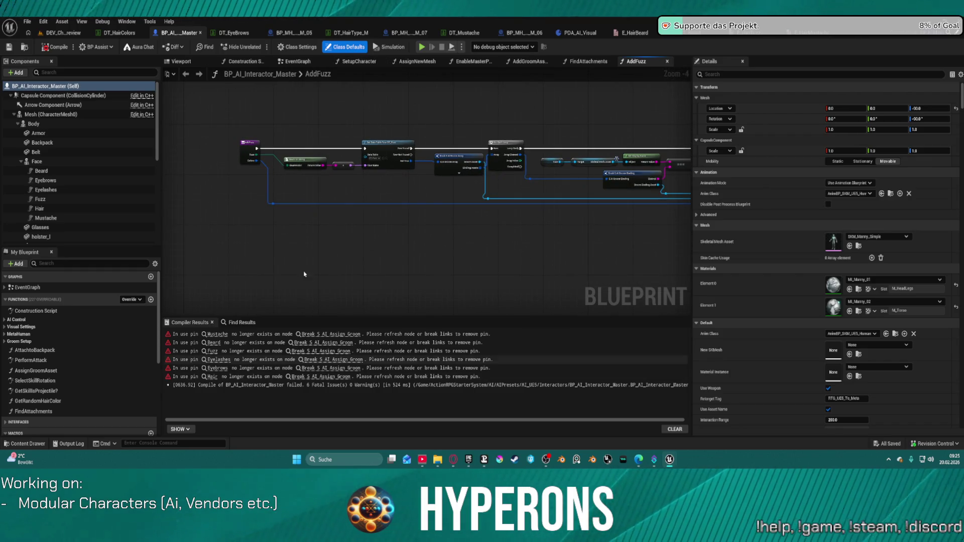
Switch to the AddGroomAssets function graph and zoom in on its nodes.
{"action": "left_click", "coordinate": [532, 63]}
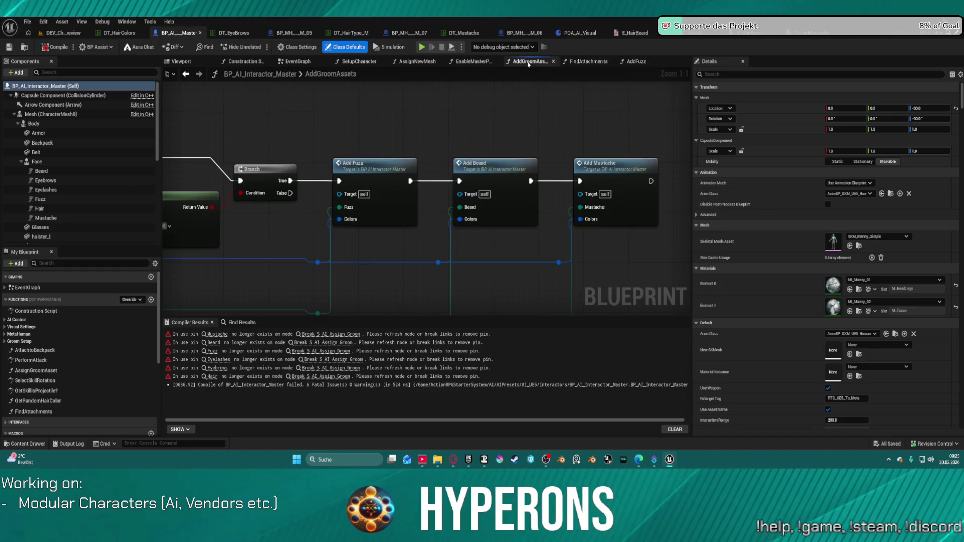
{"action": "scroll", "coordinate": [437, 209], "scroll_direction": "down", "scroll_amount": 3}
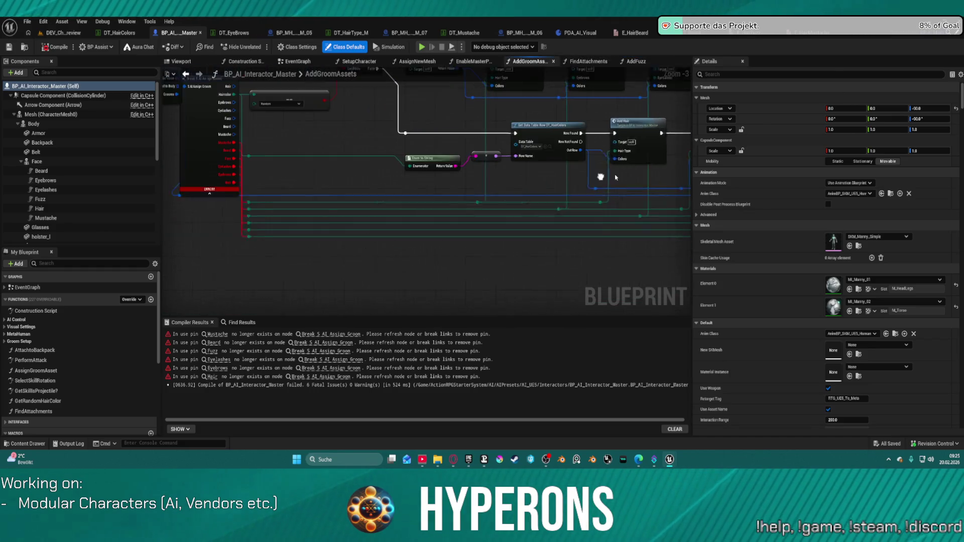
{"action": "scroll", "coordinate": [279, 186], "scroll_direction": "up", "scroll_amount": 2}
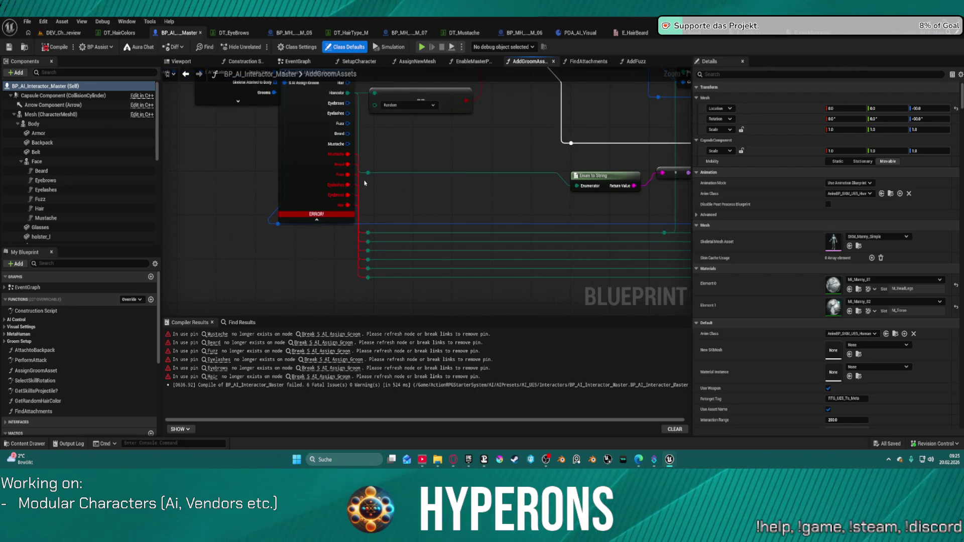
{"action": "scroll", "coordinate": [362, 271], "scroll_direction": "up", "scroll_amount": 1}
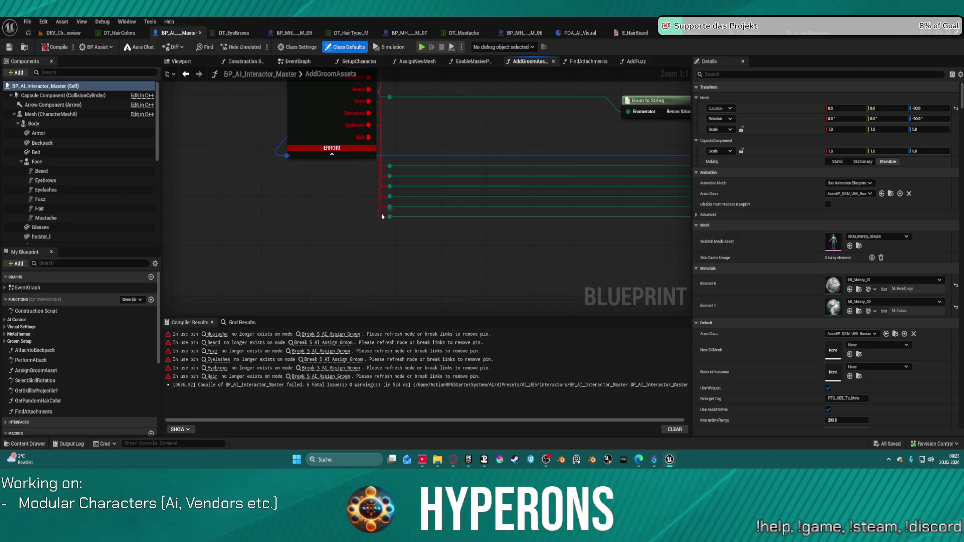
Move the error-flagged Break S AI Assign Groom node up and bring it back into view.
{"action": "left_click_drag", "start_coordinate": [372, 141], "coordinate": [371, 117]}
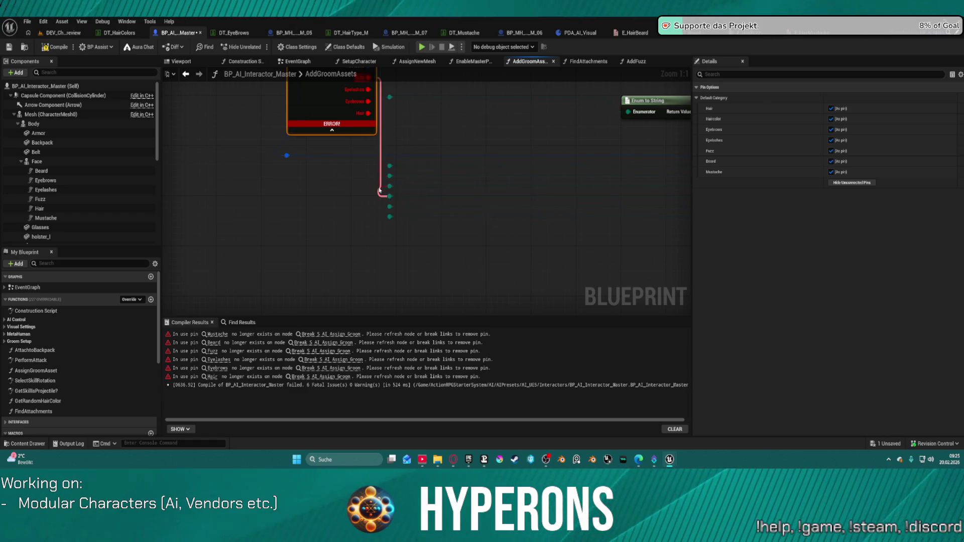
{"action": "key", "text": "ctrl+y"}
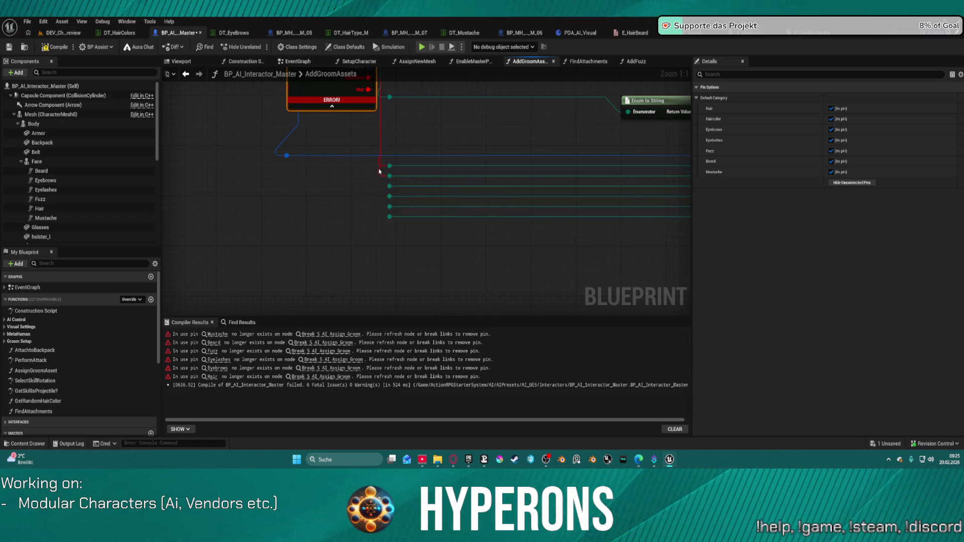
{"action": "key", "text": "ctrl+y"}
{"action": "key", "text": "ctrl+y"}
{"action": "left_click_drag", "start_coordinate": [436, 121], "coordinate": [413, 301]}
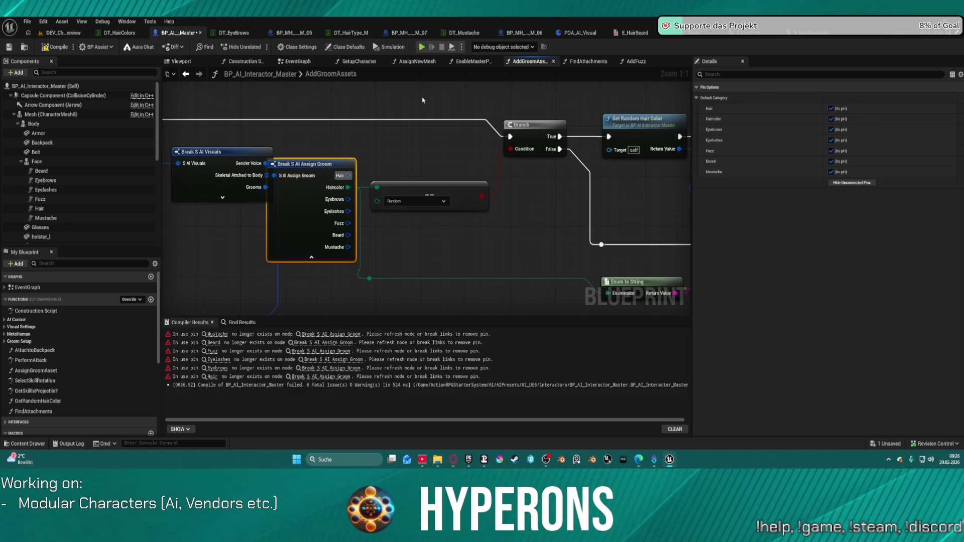
Move Break S AI Visuals aside and check the Add Hair call's inputs in Details.
{"action": "mouse_move", "coordinate": [209, 152]}
{"action": "left_mouse_down"}
{"action": "mouse_move", "coordinate": [180, 146]}
{"action": "mouse_move", "coordinate": [186, 159]}
{"action": "left_mouse_up"}
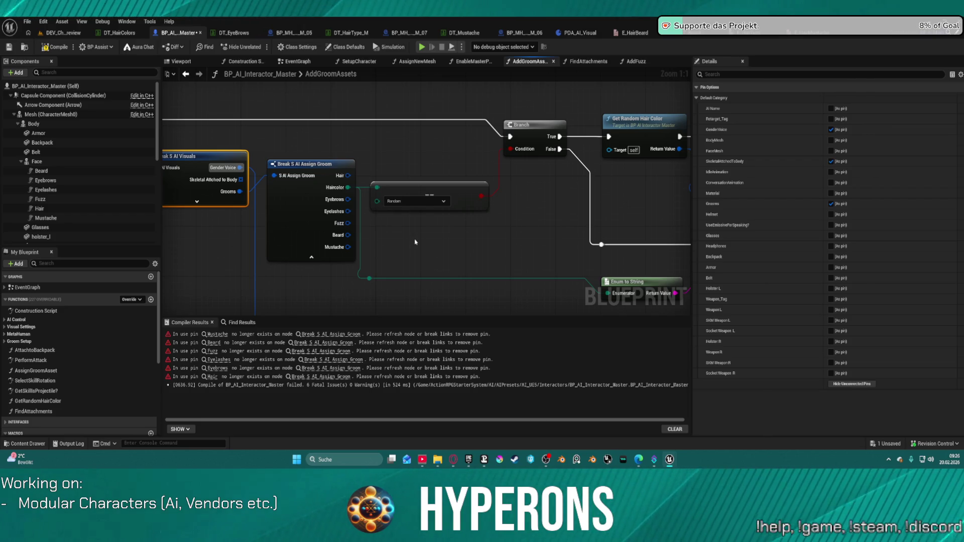
{"action": "left_click_drag", "start_coordinate": [581, 252], "coordinate": [199, 124]}
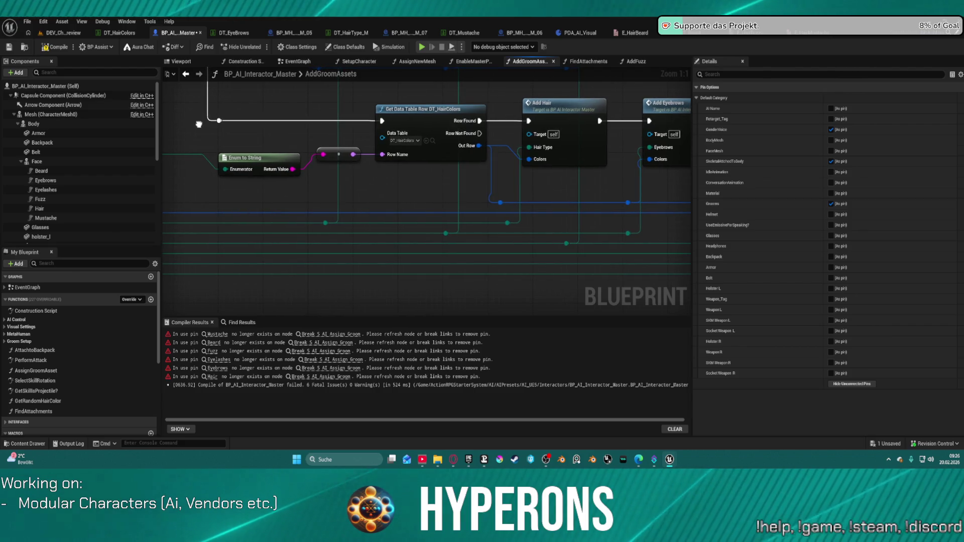
{"action": "mouse_move", "coordinate": [199, 124]}
{"action": "left_mouse_down"}
{"action": "mouse_move", "coordinate": [506, 187]}
{"action": "mouse_move", "coordinate": [216, 154]}
{"action": "mouse_move", "coordinate": [304, 158]}
{"action": "mouse_move", "coordinate": [279, 155]}
{"action": "left_mouse_up"}
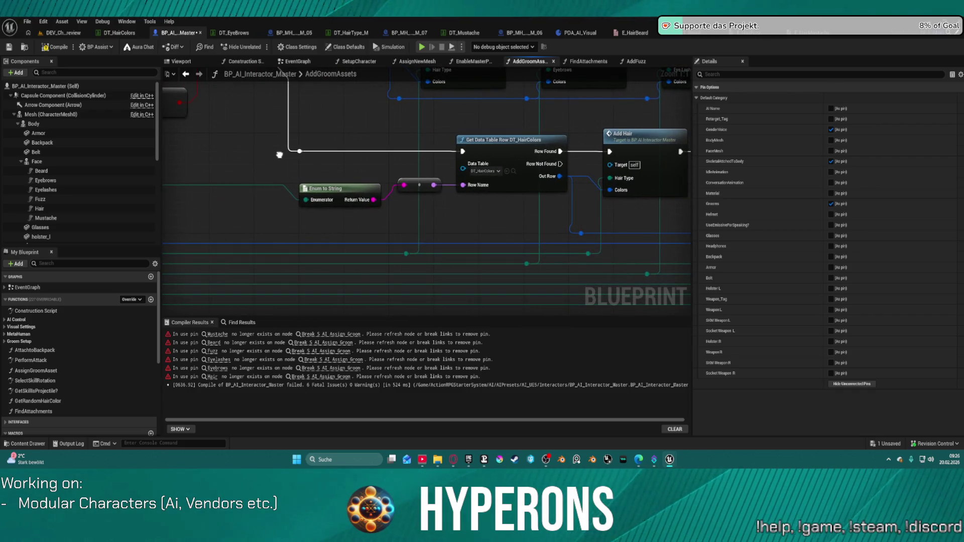
{"action": "left_click", "coordinate": [644, 184]}
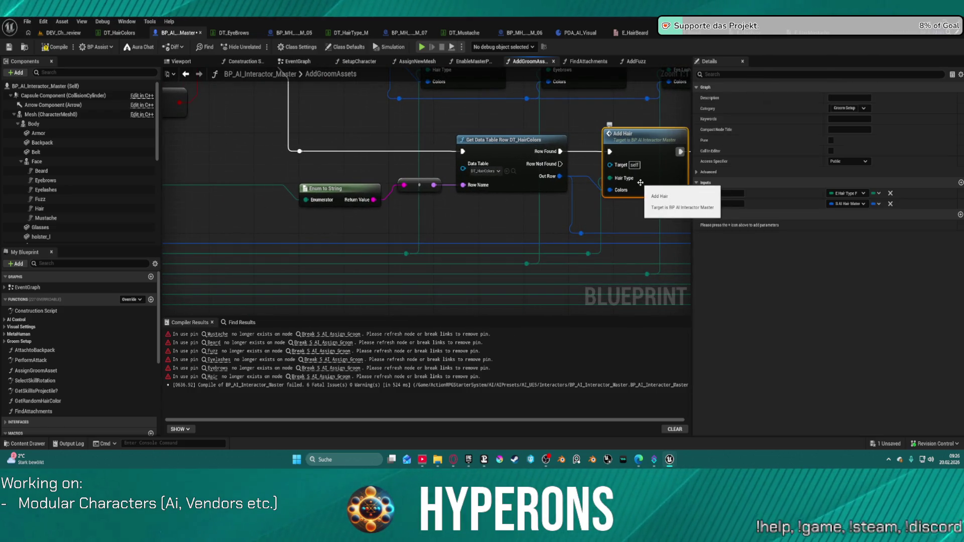
Select the visuals and groom break nodes together, then open the AddHair function graph.
{"action": "left_click_drag", "start_coordinate": [632, 184], "coordinate": [894, 300]}
{"action": "mouse_move", "coordinate": [739, 259]}
{"action": "left_mouse_down"}
{"action": "mouse_move", "coordinate": [733, 214]}
{"action": "mouse_move", "coordinate": [427, 142]}
{"action": "mouse_move", "coordinate": [728, 252]}
{"action": "left_mouse_up"}
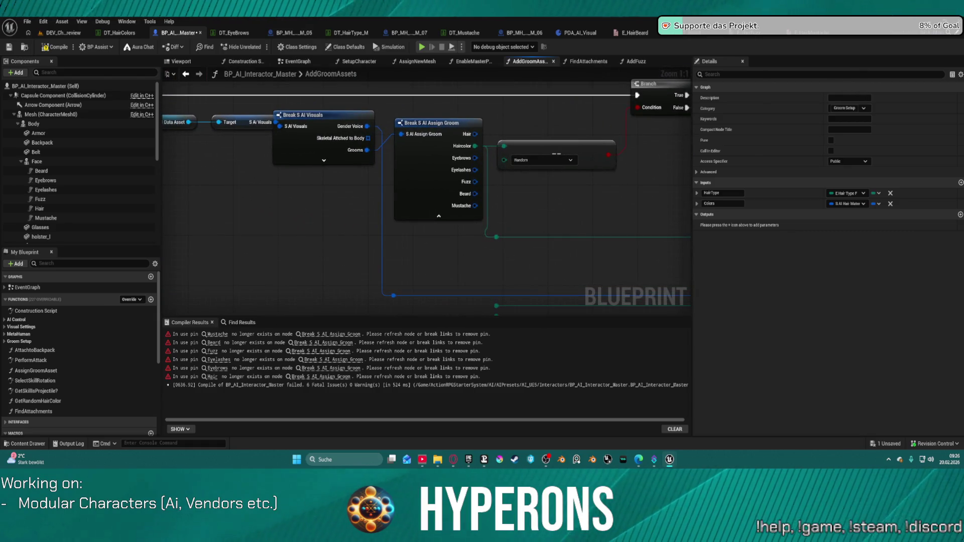
{"action": "mouse_move", "coordinate": [873, 195]}
{"action": "left_mouse_down"}
{"action": "mouse_move", "coordinate": [564, 180]}
{"action": "mouse_move", "coordinate": [533, 163]}
{"action": "mouse_move", "coordinate": [570, 163]}
{"action": "mouse_move", "coordinate": [378, 142]}
{"action": "mouse_move", "coordinate": [528, 153]}
{"action": "mouse_move", "coordinate": [854, 201]}
{"action": "mouse_move", "coordinate": [621, 150]}
{"action": "mouse_move", "coordinate": [338, 140]}
{"action": "mouse_move", "coordinate": [697, 170]}
{"action": "mouse_move", "coordinate": [754, 198]}
{"action": "left_mouse_up"}
{"action": "mouse_move", "coordinate": [464, 178]}
{"action": "left_mouse_down"}
{"action": "mouse_move", "coordinate": [432, 162]}
{"action": "mouse_move", "coordinate": [507, 191]}
{"action": "mouse_move", "coordinate": [500, 195]}
{"action": "mouse_move", "coordinate": [596, 191]}
{"action": "left_mouse_up"}
{"action": "mouse_move", "coordinate": [434, 256]}
{"action": "left_mouse_down"}
{"action": "mouse_move", "coordinate": [196, 192]}
{"action": "mouse_move", "coordinate": [183, 132]}
{"action": "mouse_move", "coordinate": [86, 125]}
{"action": "mouse_move", "coordinate": [402, 186]}
{"action": "left_mouse_up"}
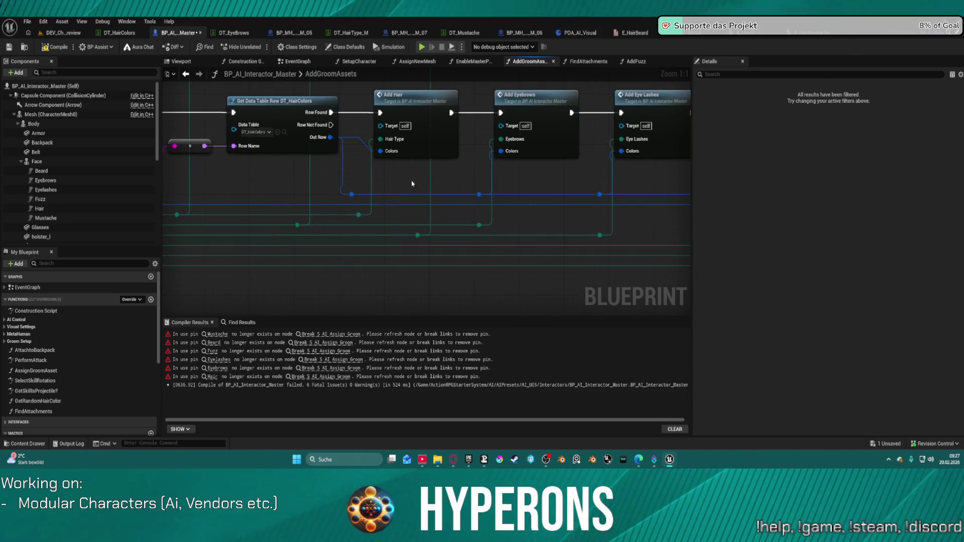
{"action": "double_click", "coordinate": [411, 96]}
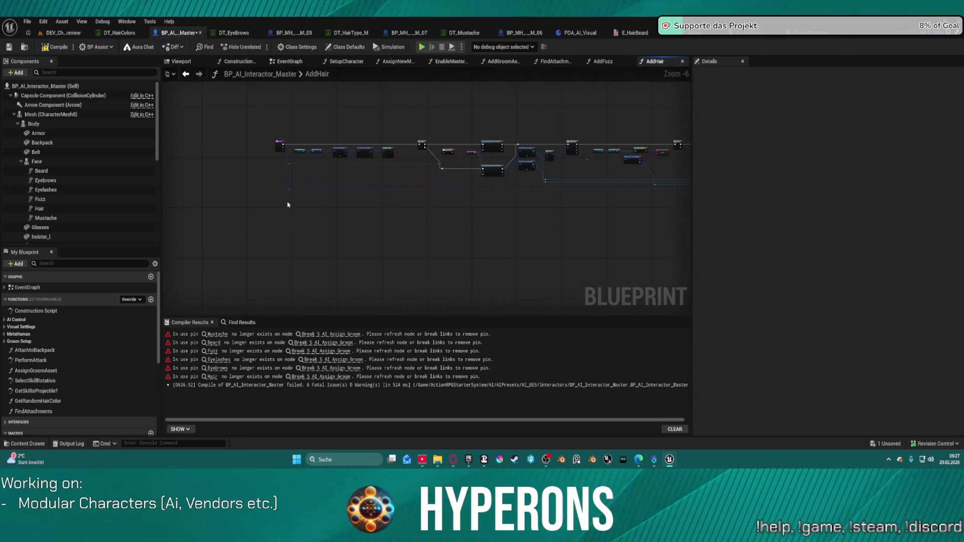
Delete the Hair Type input from the AddHair function's entry node.
{"action": "scroll", "coordinate": [354, 181], "scroll_direction": "up", "scroll_amount": 3}
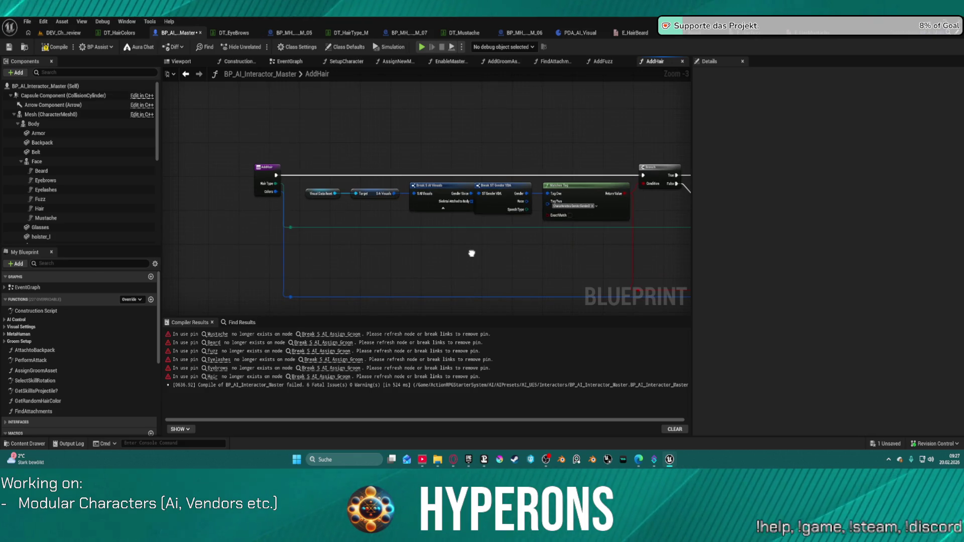
{"action": "left_click_drag", "start_coordinate": [472, 253], "coordinate": [215, 237]}
{"action": "left_click_drag", "start_coordinate": [578, 241], "coordinate": [351, 241]}
{"action": "mouse_move", "coordinate": [226, 241]}
{"action": "left_mouse_down"}
{"action": "mouse_move", "coordinate": [513, 243]}
{"action": "mouse_move", "coordinate": [165, 219]}
{"action": "left_mouse_up"}
{"action": "left_click_drag", "start_coordinate": [541, 237], "coordinate": [562, 237]}
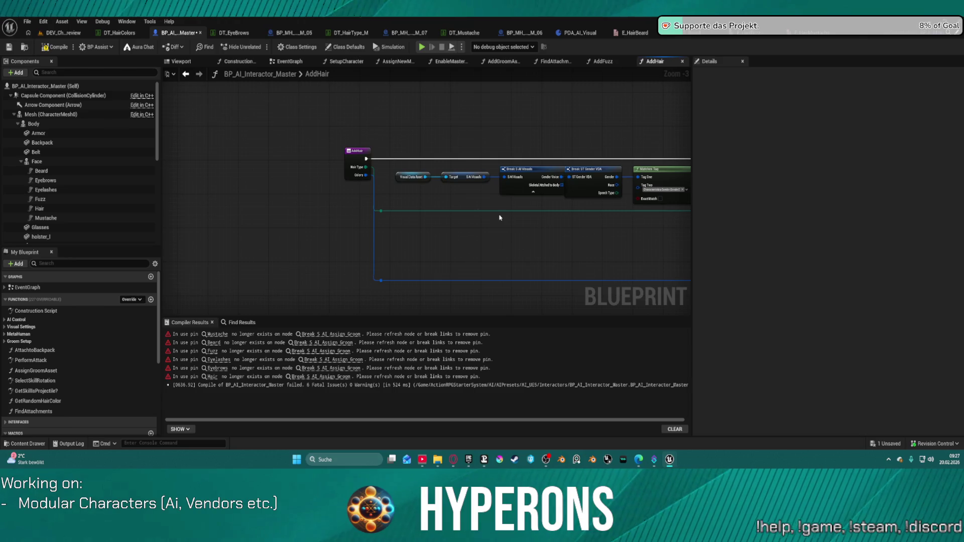
{"action": "left_click", "coordinate": [350, 161]}
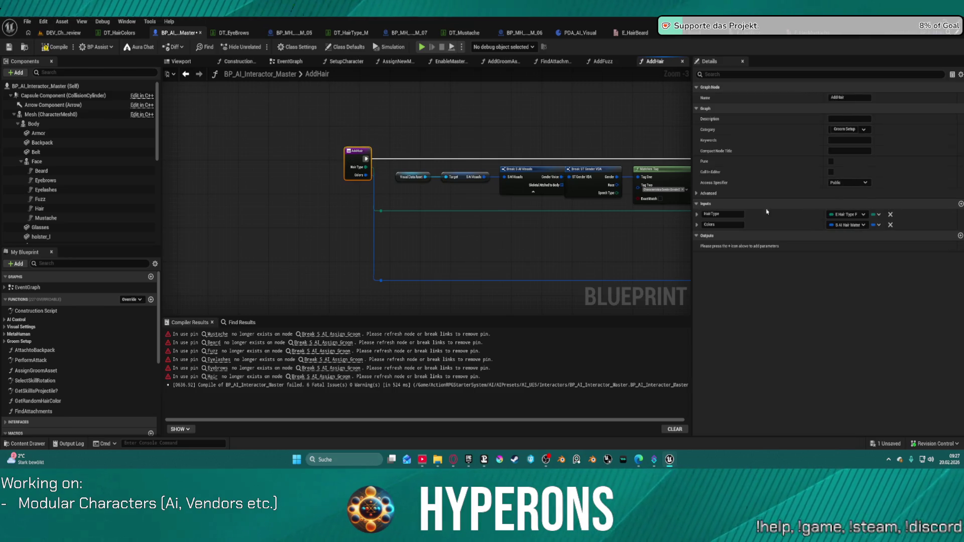
{"action": "left_click", "coordinate": [891, 214]}
Expose the Grooms pin on Break S AI Visuals and wire it into a new Break S AI Assign Groom node.
{"action": "left_click_drag", "start_coordinate": [543, 237], "coordinate": [347, 201]}
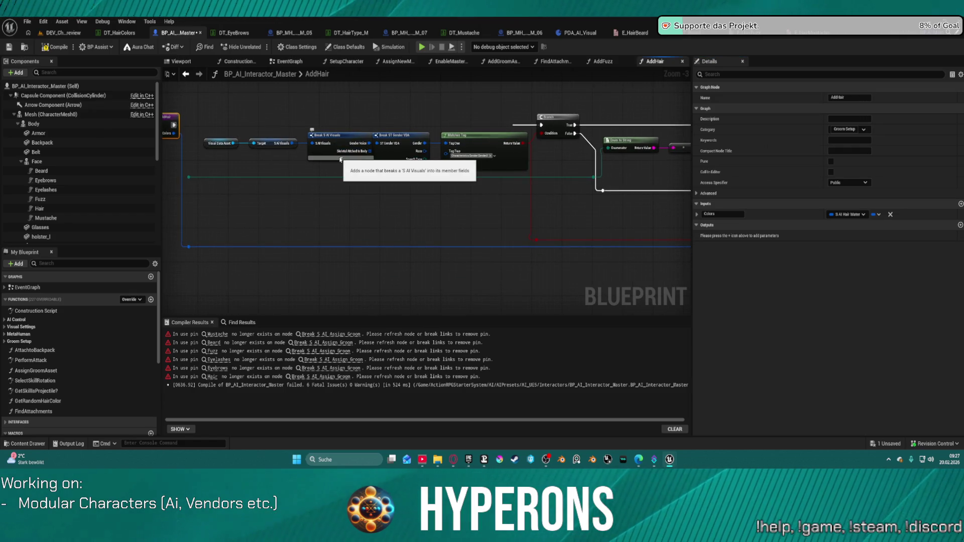
{"action": "left_click", "coordinate": [339, 146]}
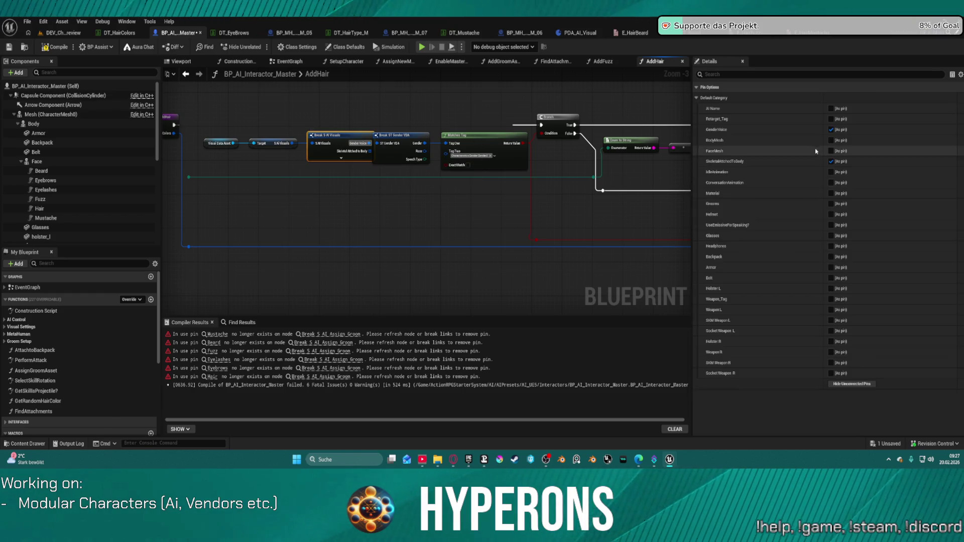
{"action": "left_click", "coordinate": [831, 204]}
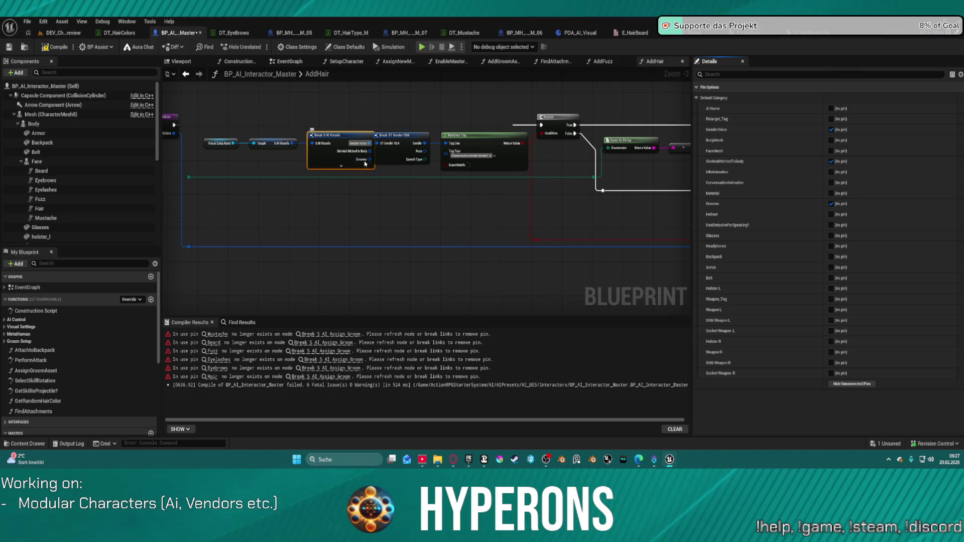
{"action": "left_click_drag", "start_coordinate": [369, 160], "coordinate": [423, 221]}
{"action": "type", "text": "bre"}
{"action": "left_click", "coordinate": [437, 255]}
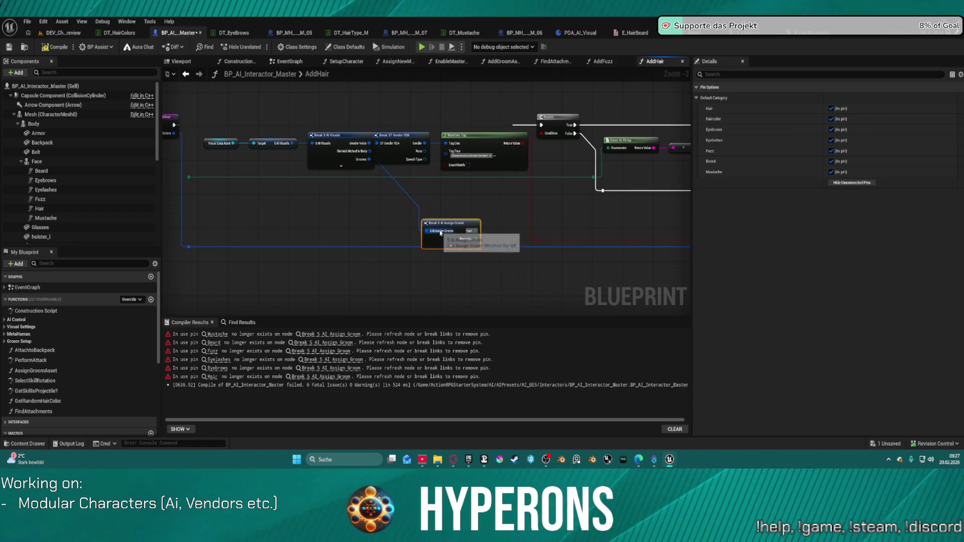
Add a Get Debug String from Gameplay Tag node fed by the groom's Hair pin.
{"action": "scroll", "coordinate": [437, 254], "scroll_direction": "up", "scroll_amount": 3}
{"action": "mouse_move", "coordinate": [413, 243]}
{"action": "left_mouse_down"}
{"action": "mouse_move", "coordinate": [385, 204]}
{"action": "mouse_move", "coordinate": [538, 216]}
{"action": "left_mouse_up"}
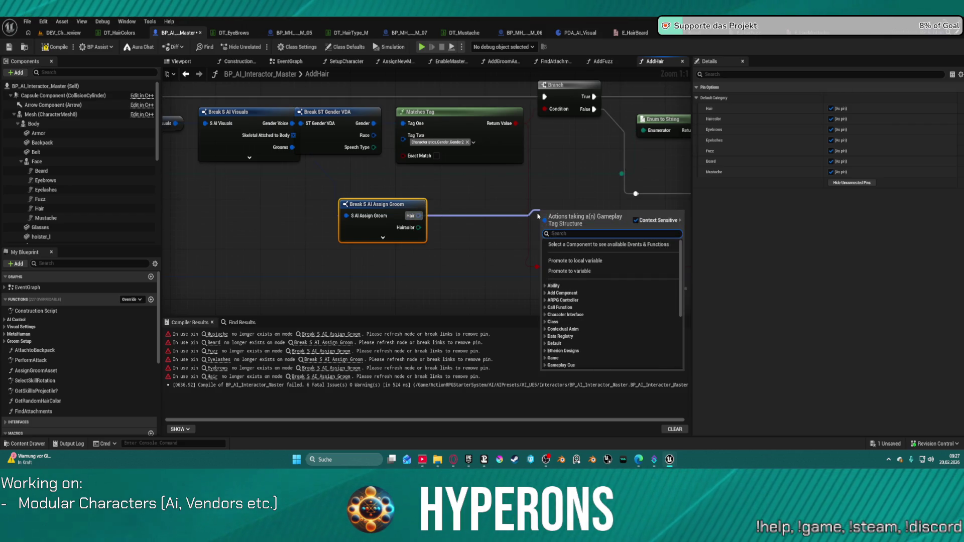
{"action": "type", "text": "ge"}
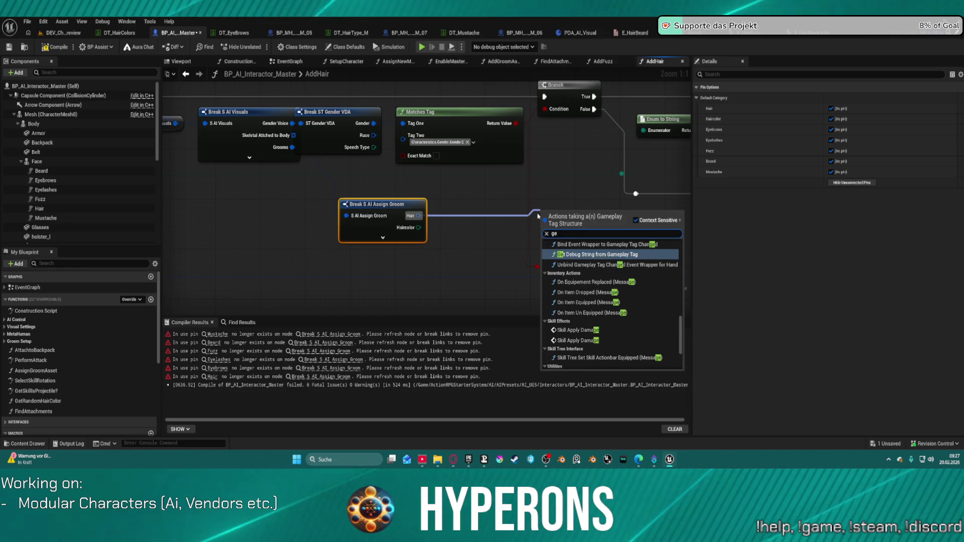
{"action": "type", "text": "t"}
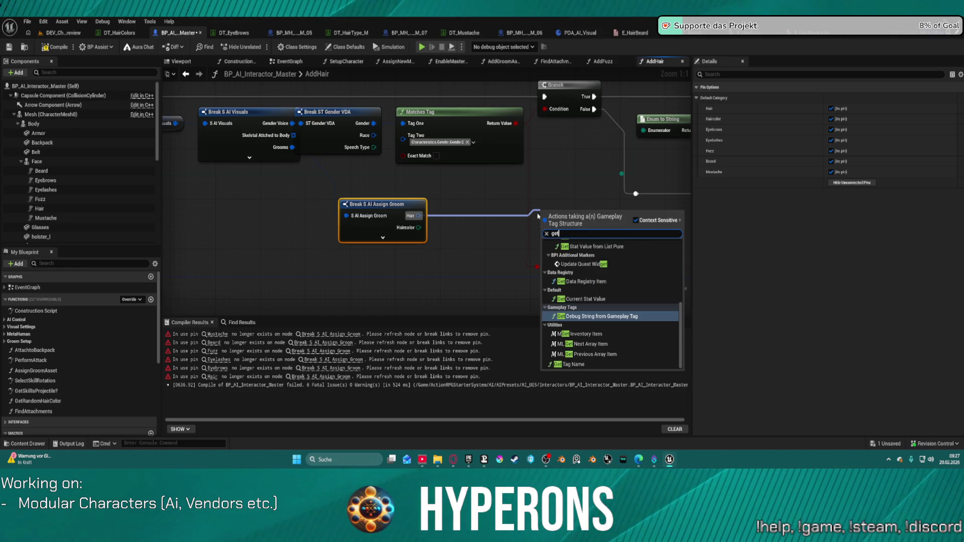
{"action": "key", "text": "Return"}
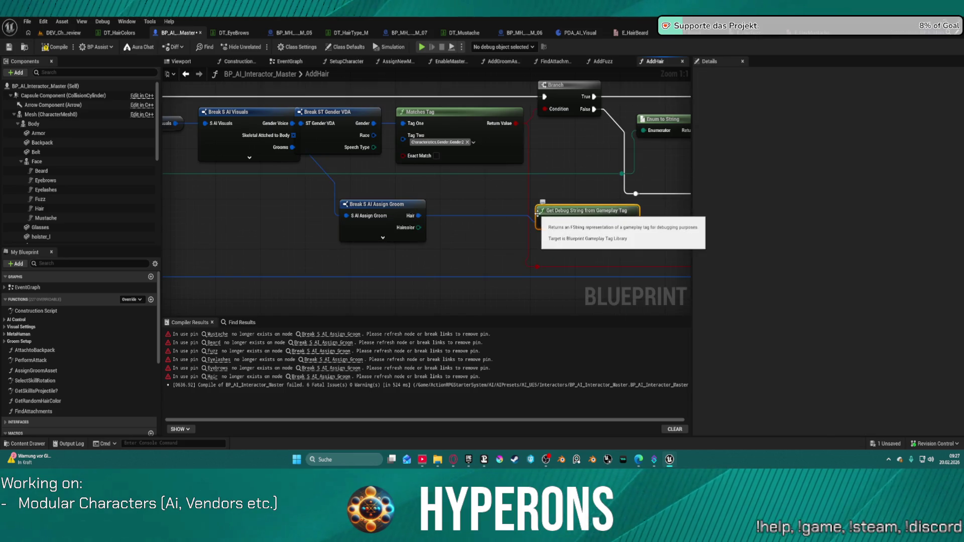
{"action": "left_click_drag", "start_coordinate": [563, 213], "coordinate": [358, 212]}
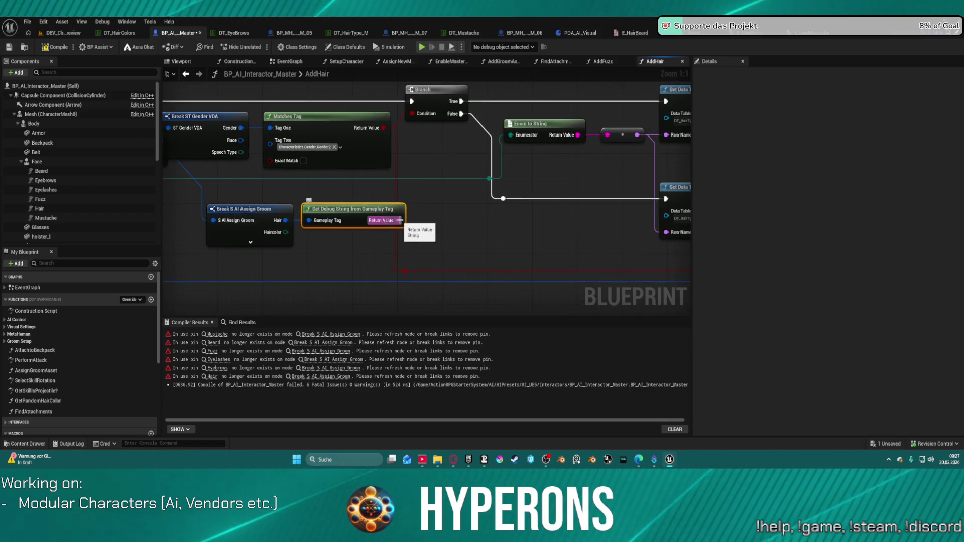
Feed the debug string's Return Value into a new Left Chop node.
{"action": "left_click_drag", "start_coordinate": [403, 222], "coordinate": [509, 228]}
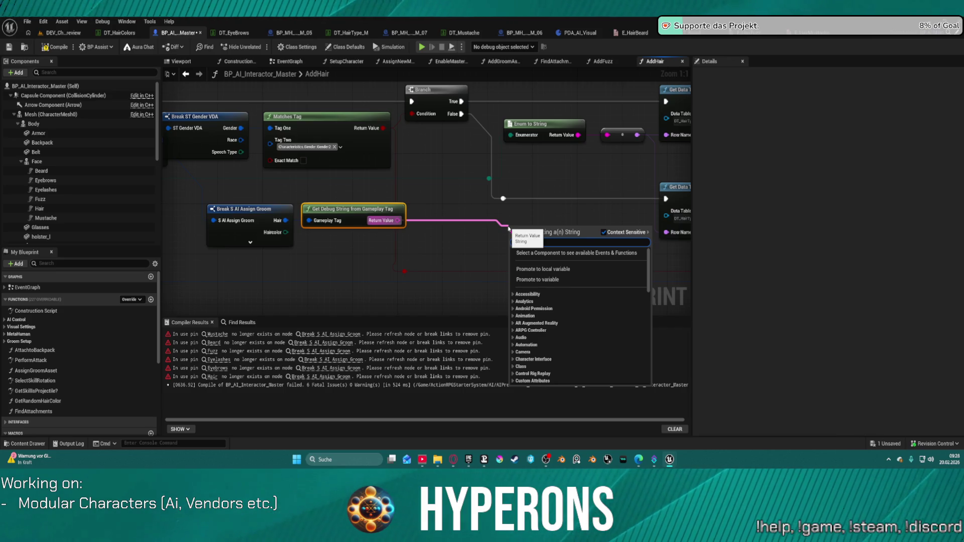
{"action": "type", "text": "cro"}
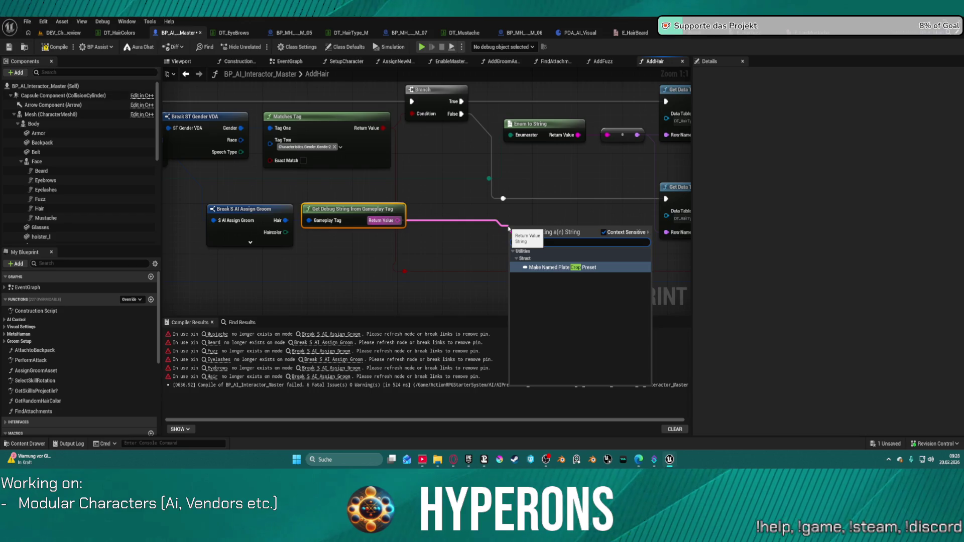
{"action": "key", "text": "BackSpace"}
{"action": "key", "text": "BackSpace"}
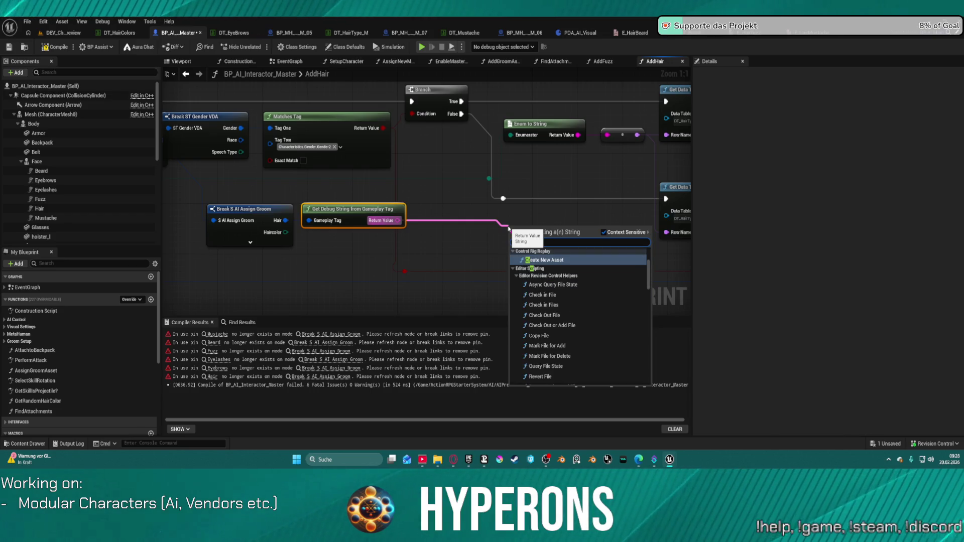
{"action": "type", "text": "h"}
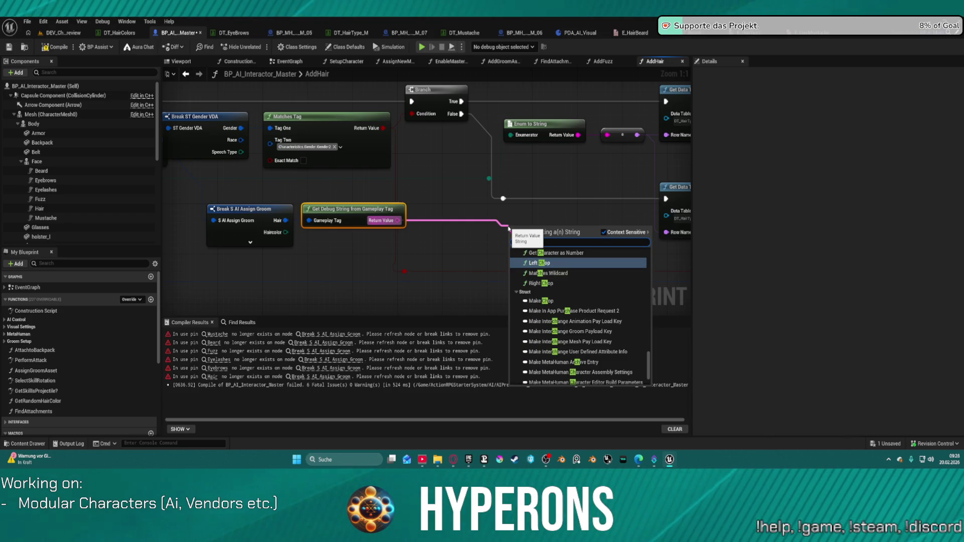
{"action": "left_click", "coordinate": [553, 264]}
{"action": "mouse_move", "coordinate": [555, 233]}
{"action": "left_mouse_down"}
{"action": "mouse_move", "coordinate": [515, 212]}
{"action": "mouse_move", "coordinate": [534, 215]}
{"action": "left_mouse_up"}
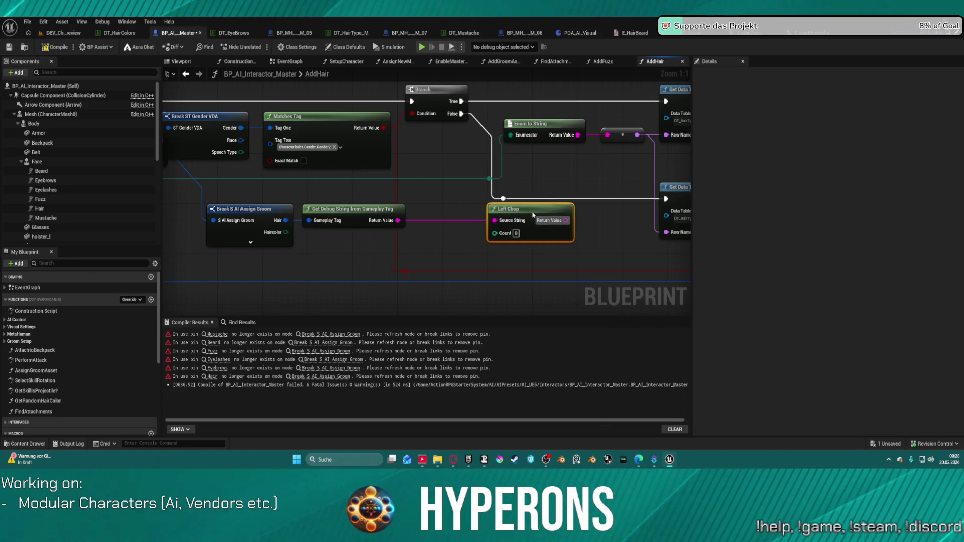
{"action": "left_click_drag", "start_coordinate": [398, 220], "coordinate": [442, 250]}
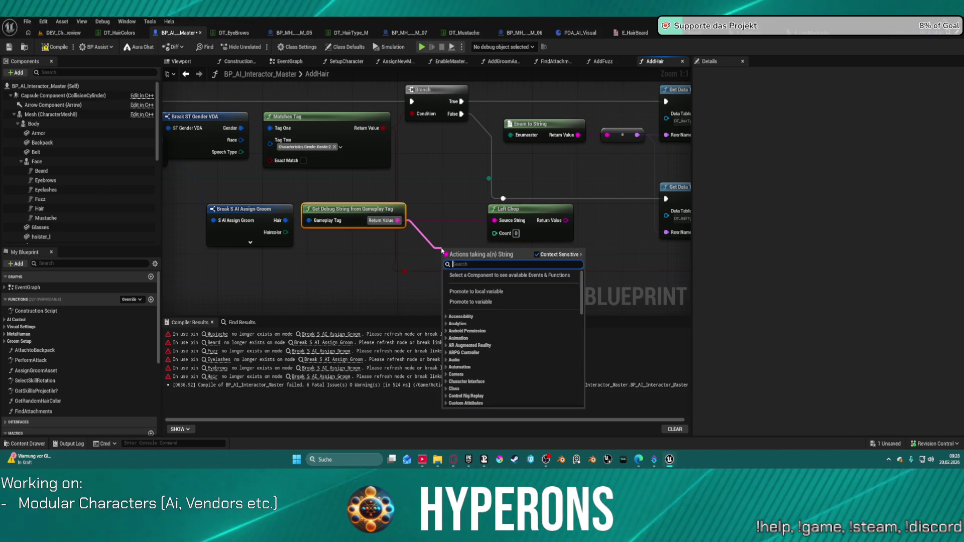
{"action": "left_click", "coordinate": [439, 230]}
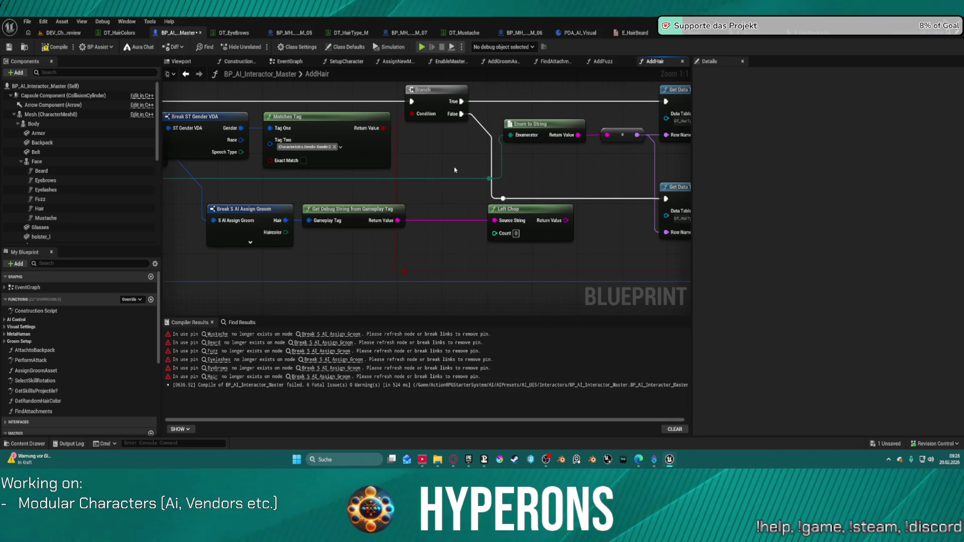
{"action": "left_click", "coordinate": [28, 443]}
{"action": "left_click", "coordinate": [25, 359]}
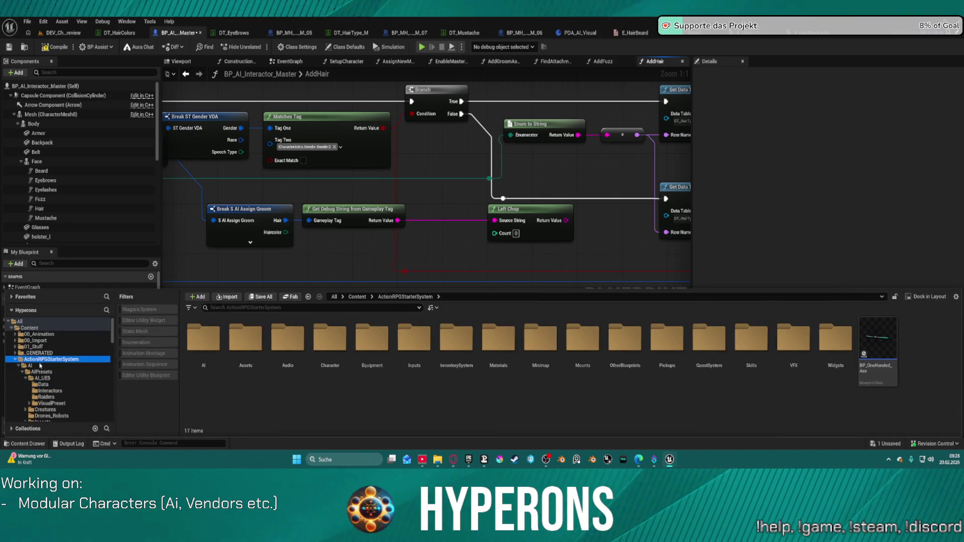
{"action": "scroll", "coordinate": [65, 386], "scroll_direction": "down", "scroll_amount": 3}
{"action": "scroll", "coordinate": [65, 385], "scroll_direction": "up", "scroll_amount": 5}
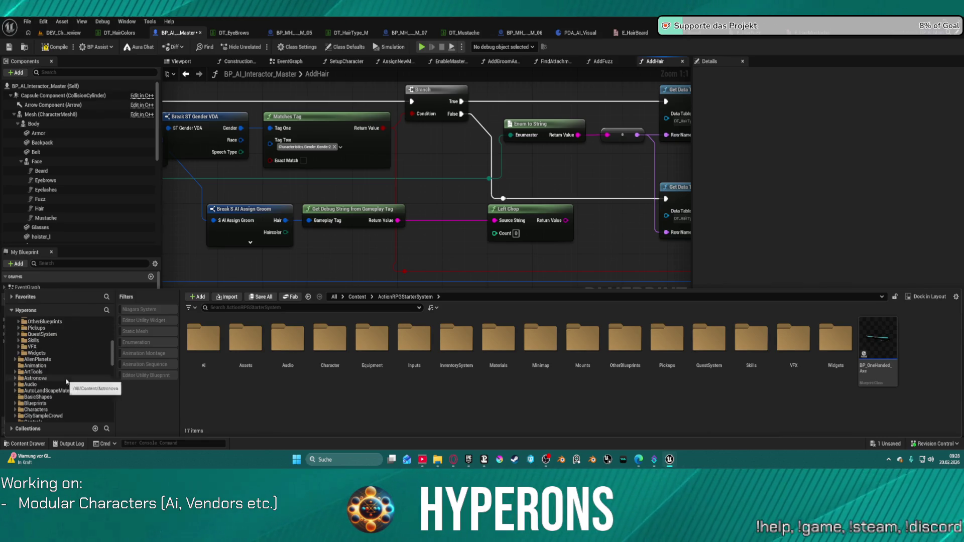
{"action": "left_click", "coordinate": [14, 391]}
{"action": "scroll", "coordinate": [31, 394], "scroll_direction": "down", "scroll_amount": 5}
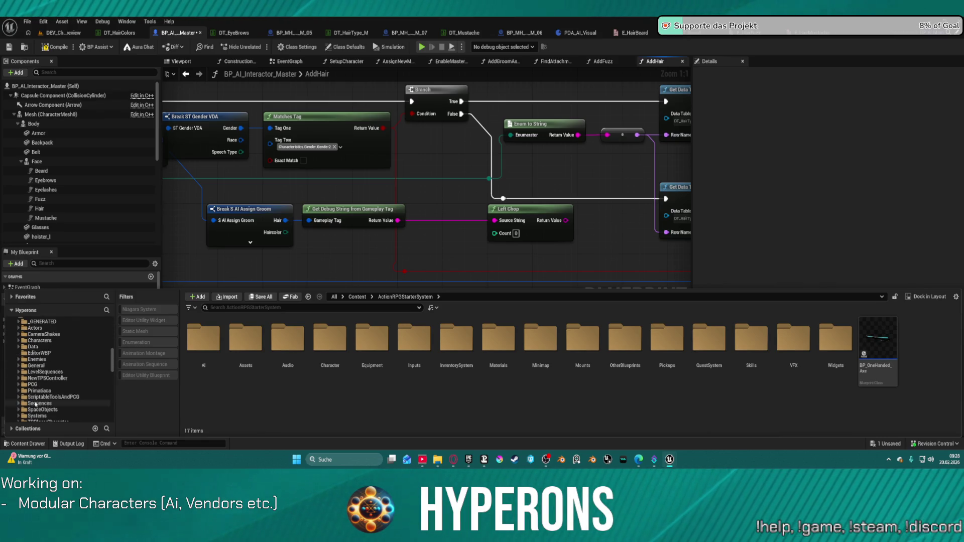
{"action": "left_click", "coordinate": [53, 393]}
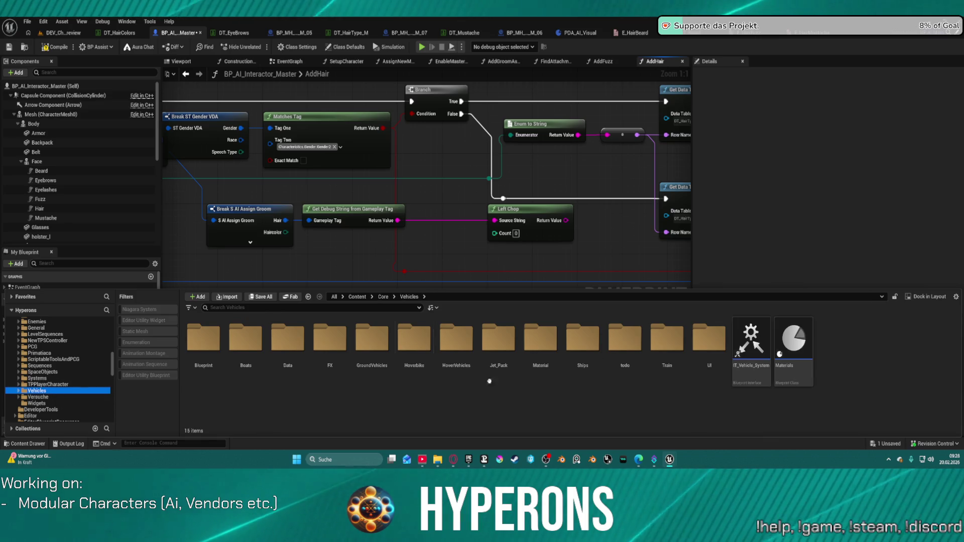
{"action": "double_click", "coordinate": [201, 334]}
{"action": "double_click", "coordinate": [201, 334]}
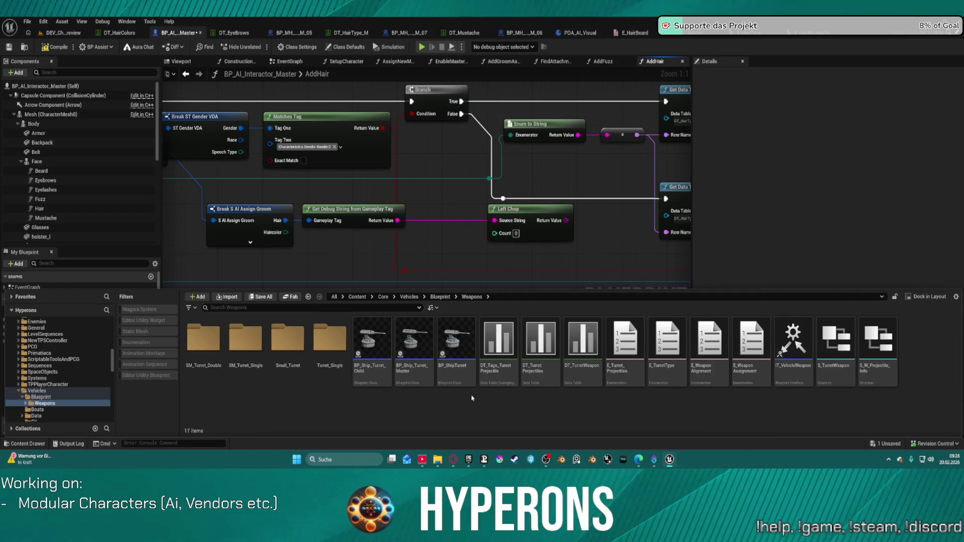
{"action": "mouse_move", "coordinate": [364, 352]}
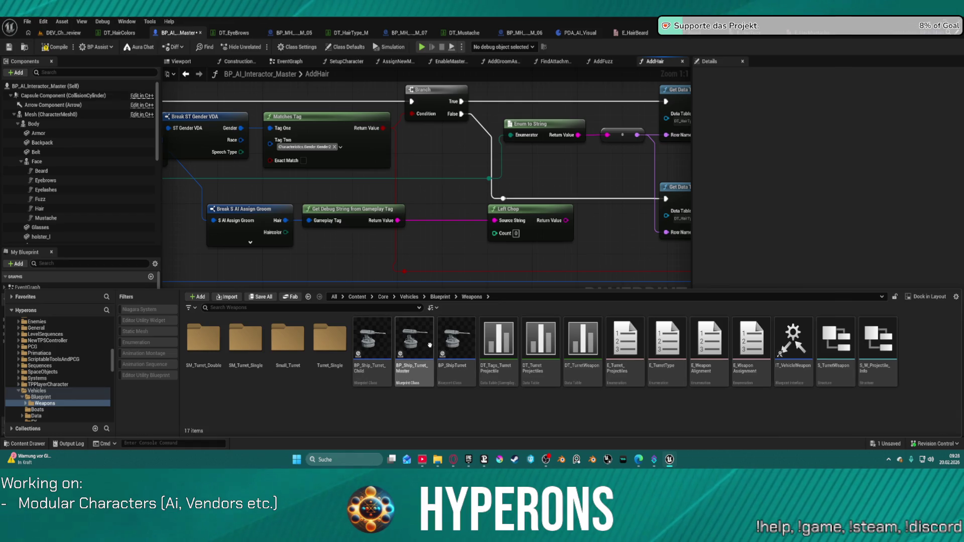
{"action": "left_click", "coordinate": [446, 351]}
{"action": "left_click", "coordinate": [442, 271]}
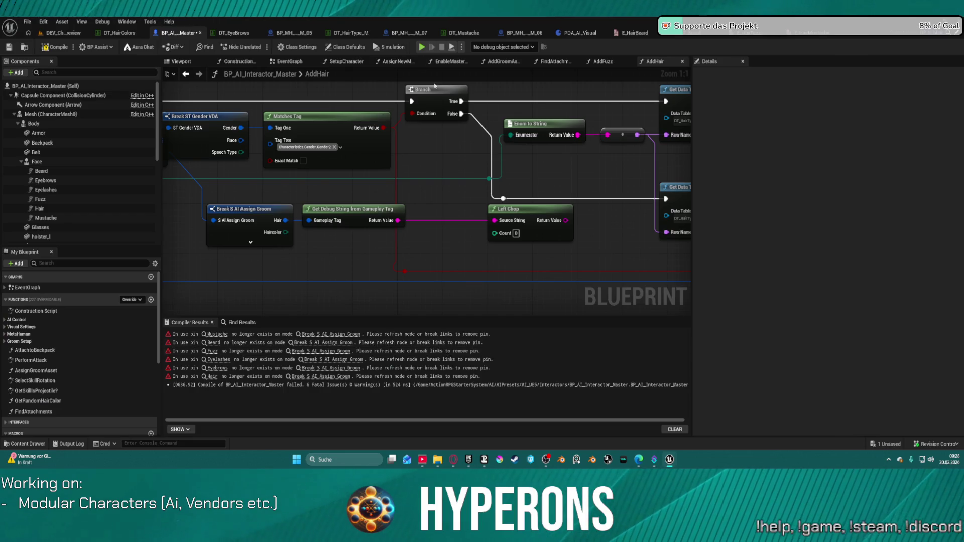
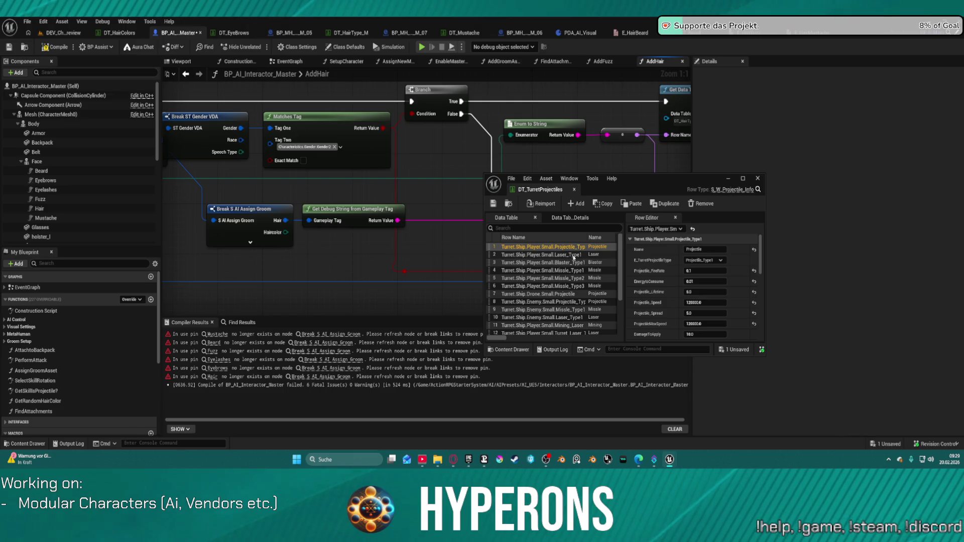
Close the DT_TurretProjectiles window and pan the AddHair graph over to the Left Chop node.
{"action": "left_click", "coordinate": [758, 178]}
{"action": "mouse_move", "coordinate": [467, 199]}
{"action": "left_mouse_down"}
{"action": "mouse_move", "coordinate": [445, 189]}
{"action": "mouse_move", "coordinate": [547, 183]}
{"action": "mouse_move", "coordinate": [442, 171]}
{"action": "left_mouse_up"}
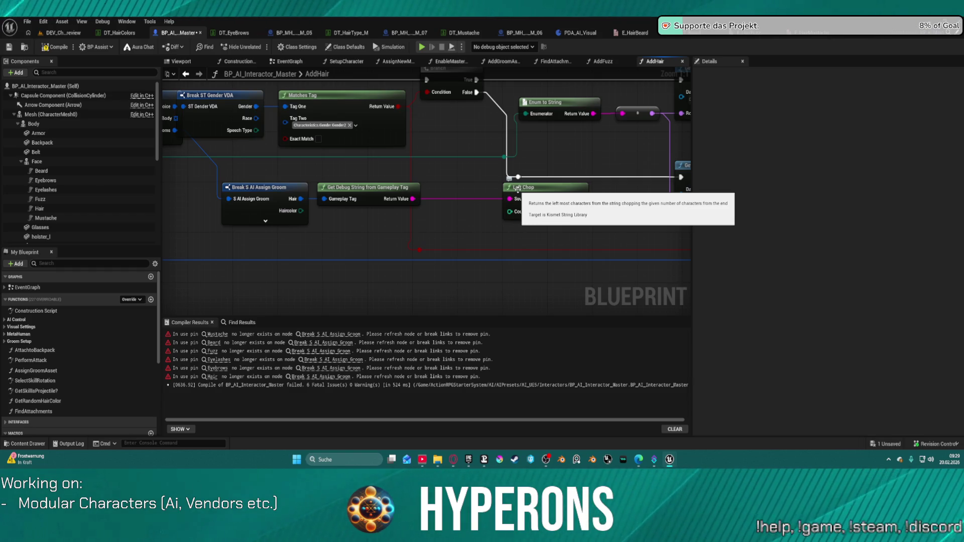
{"action": "left_click_drag", "start_coordinate": [571, 218], "coordinate": [442, 202]}
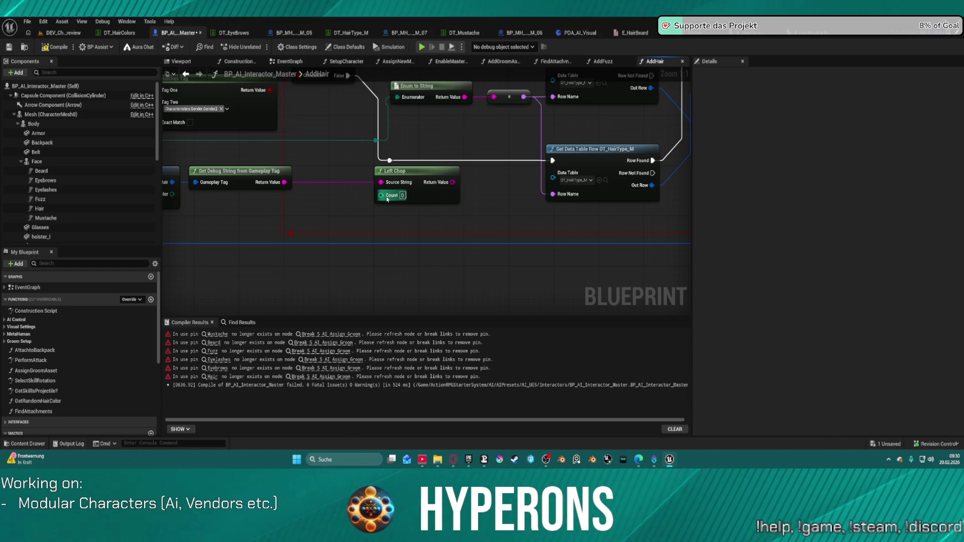
{"action": "left_click_drag", "start_coordinate": [419, 176], "coordinate": [301, 205]}
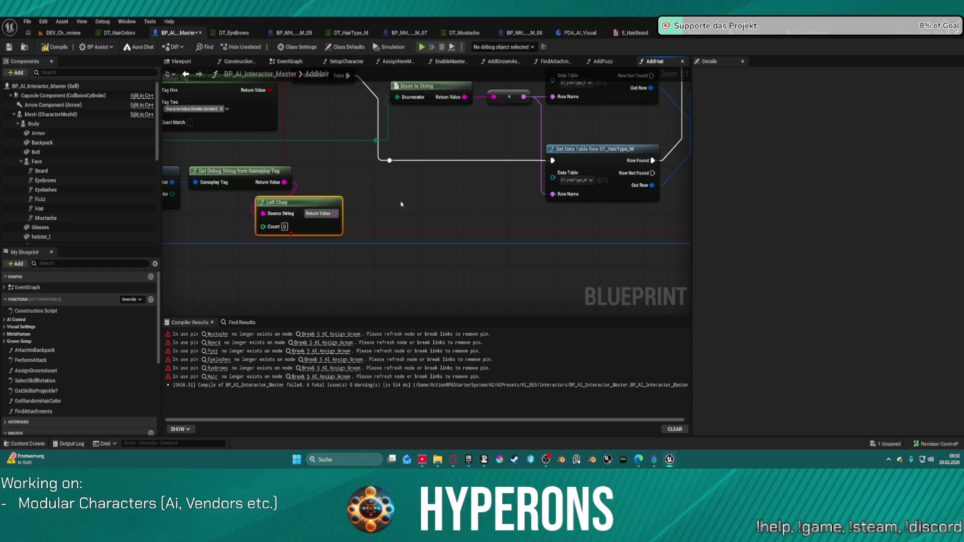
Move Left Chop aside and add a Get Substring node fed by Get Debug String's Return Value.
{"action": "left_click_drag", "start_coordinate": [409, 209], "coordinate": [482, 195]}
{"action": "left_click_drag", "start_coordinate": [382, 199], "coordinate": [562, 196]}
{"action": "mouse_move", "coordinate": [390, 175]}
{"action": "left_mouse_down"}
{"action": "mouse_move", "coordinate": [442, 204]}
{"action": "mouse_move", "coordinate": [458, 199]}
{"action": "left_mouse_up"}
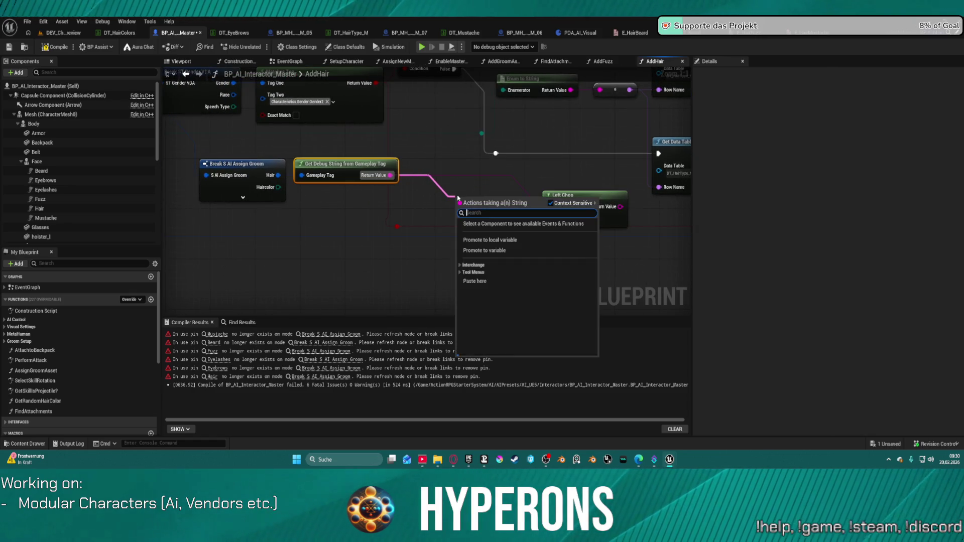
{"action": "type", "text": "string"}
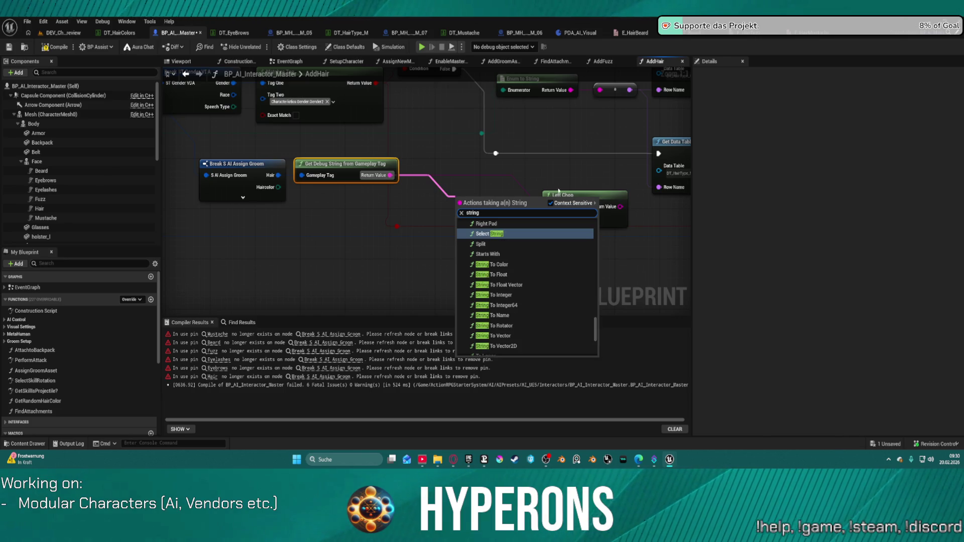
{"action": "scroll", "coordinate": [500, 302], "scroll_direction": "up", "scroll_amount": 3}
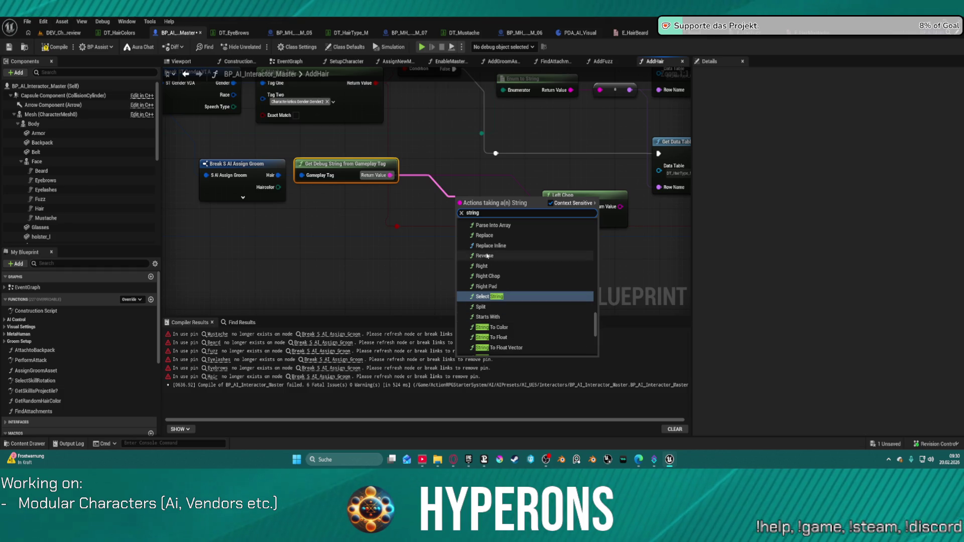
{"action": "scroll", "coordinate": [545, 256], "scroll_direction": "up", "scroll_amount": 3}
{"action": "scroll", "coordinate": [545, 257], "scroll_direction": "up", "scroll_amount": 1}
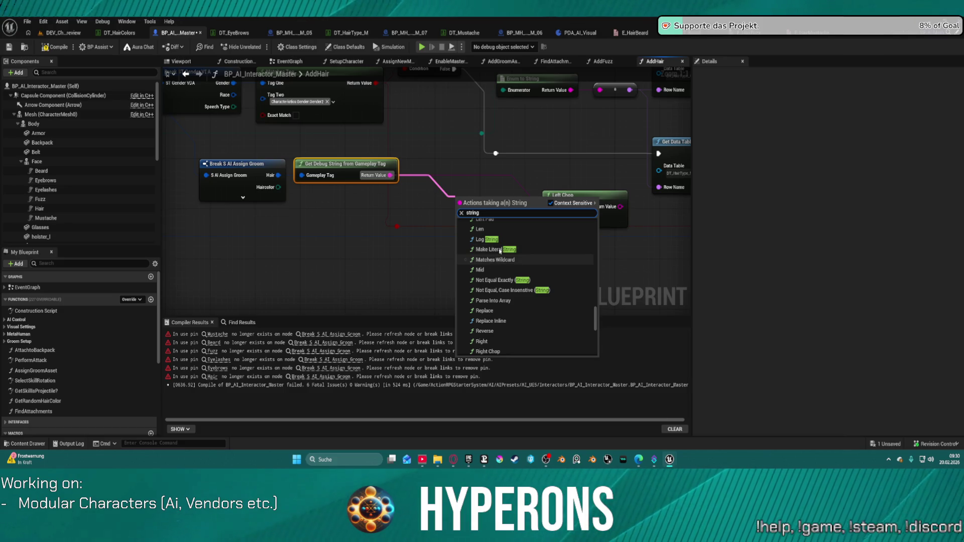
{"action": "scroll", "coordinate": [494, 257], "scroll_direction": "up", "scroll_amount": 1}
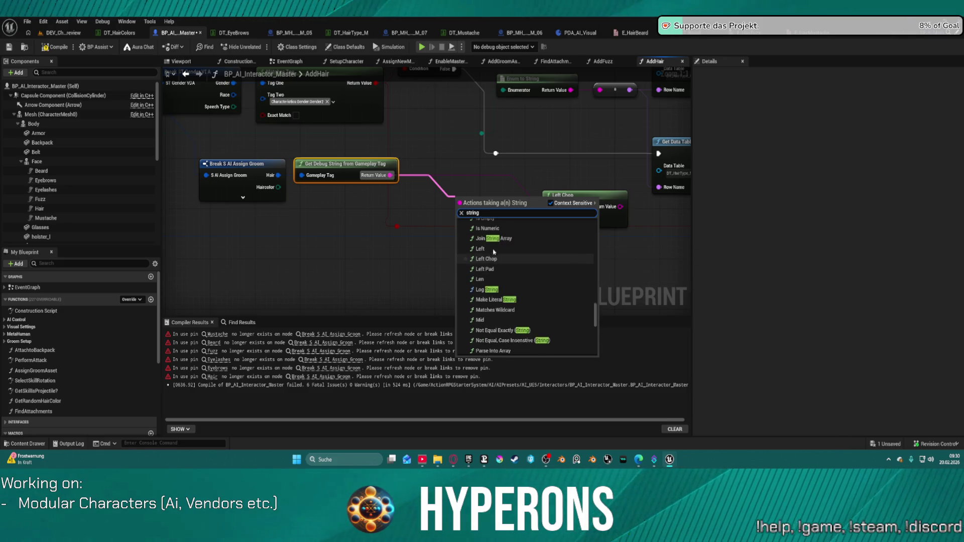
{"action": "scroll", "coordinate": [493, 257], "scroll_direction": "up", "scroll_amount": 2}
{"action": "scroll", "coordinate": [495, 253], "scroll_direction": "up", "scroll_amount": 3}
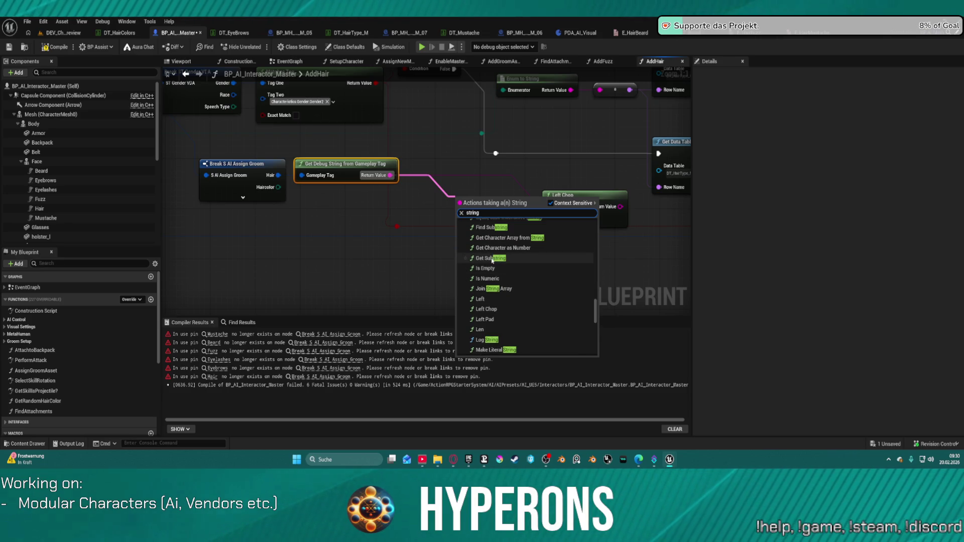
{"action": "left_click", "coordinate": [493, 258]}
{"action": "mouse_move", "coordinate": [479, 207]}
{"action": "left_mouse_down"}
{"action": "mouse_move", "coordinate": [473, 197]}
{"action": "mouse_move", "coordinate": [446, 199]}
{"action": "left_mouse_up"}
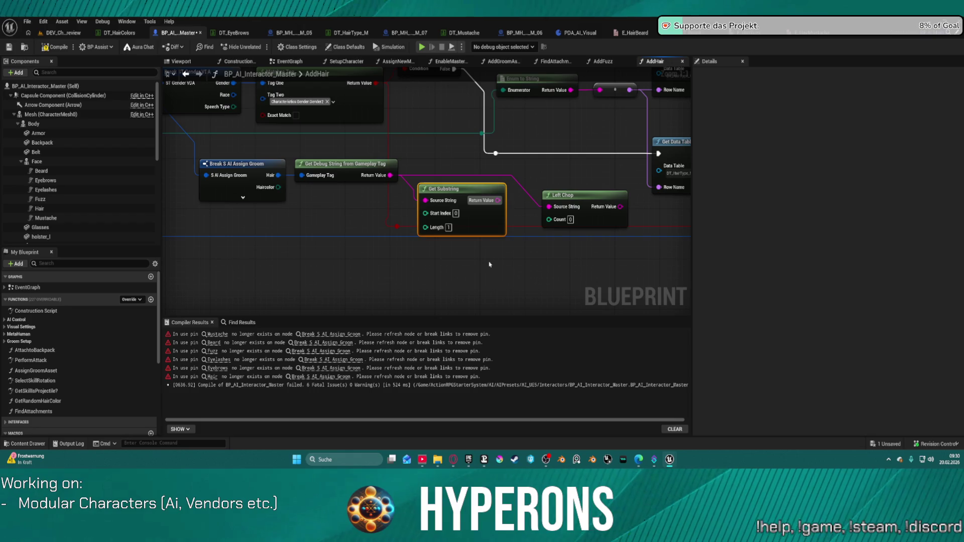
{"action": "key", "text": "ctrl+space"}
Add a Find Substring node fed by Get Debug String's Return Value.
{"action": "left_click_drag", "start_coordinate": [391, 175], "coordinate": [437, 267]}
{"action": "type", "text": "g"}
{"action": "key", "text": "BackSpace"}
{"action": "type", "text": "string"}
{"action": "scroll", "coordinate": [553, 334], "scroll_direction": "up", "scroll_amount": 4}
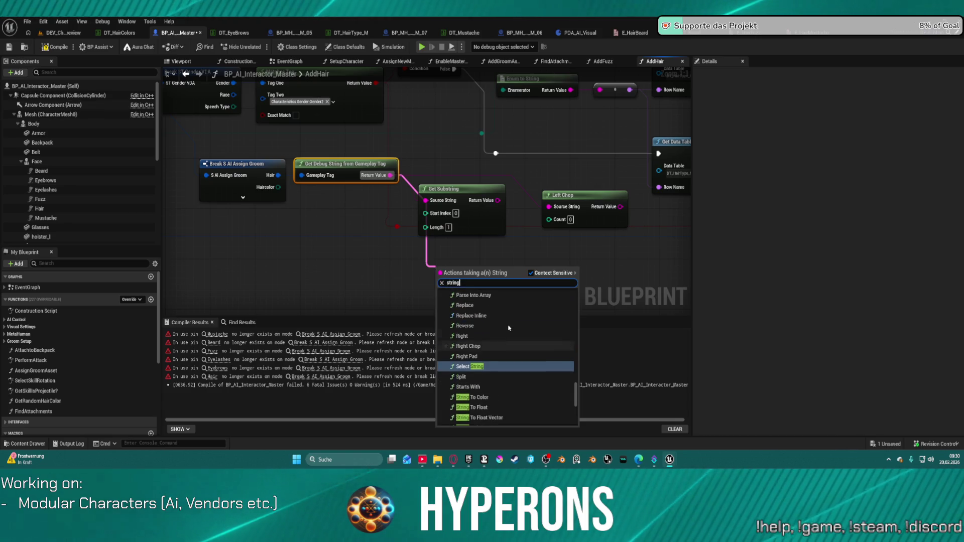
{"action": "scroll", "coordinate": [552, 333], "scroll_direction": "up", "scroll_amount": 4}
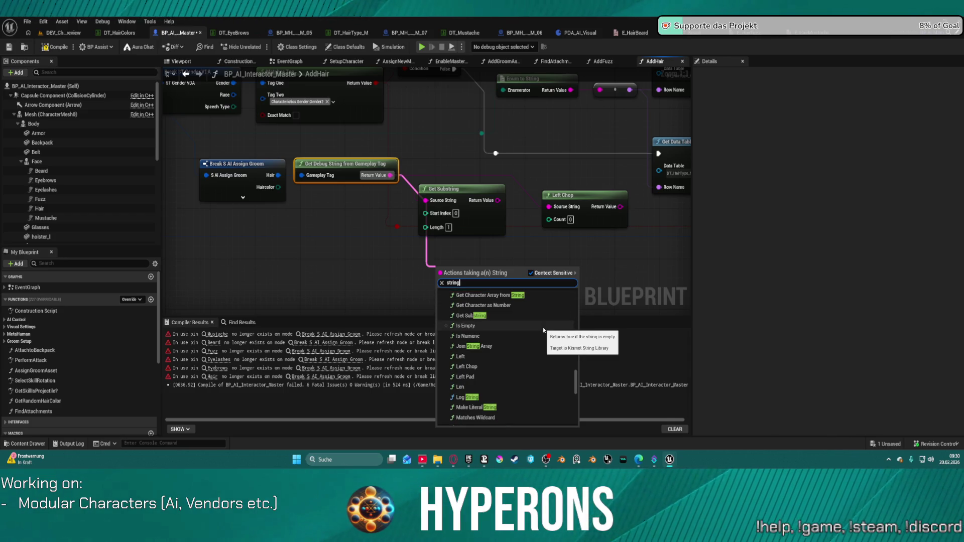
{"action": "scroll", "coordinate": [493, 340], "scroll_direction": "up", "scroll_amount": 1}
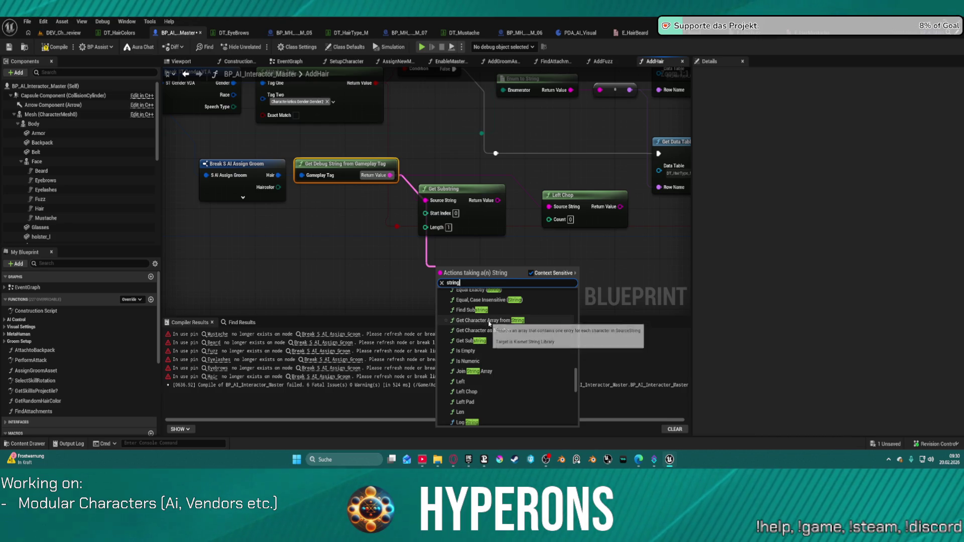
{"action": "scroll", "coordinate": [504, 316], "scroll_direction": "up", "scroll_amount": 1}
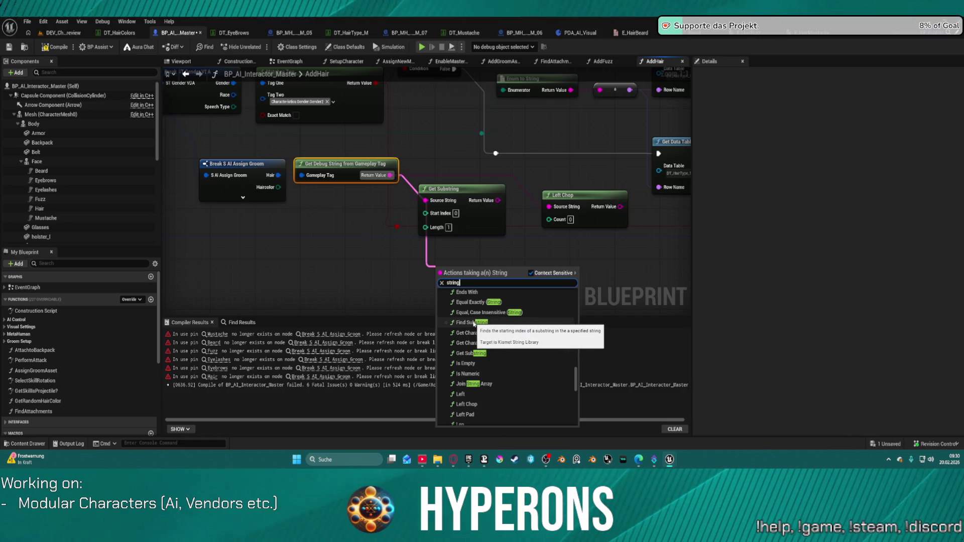
{"action": "left_click", "coordinate": [475, 323]}
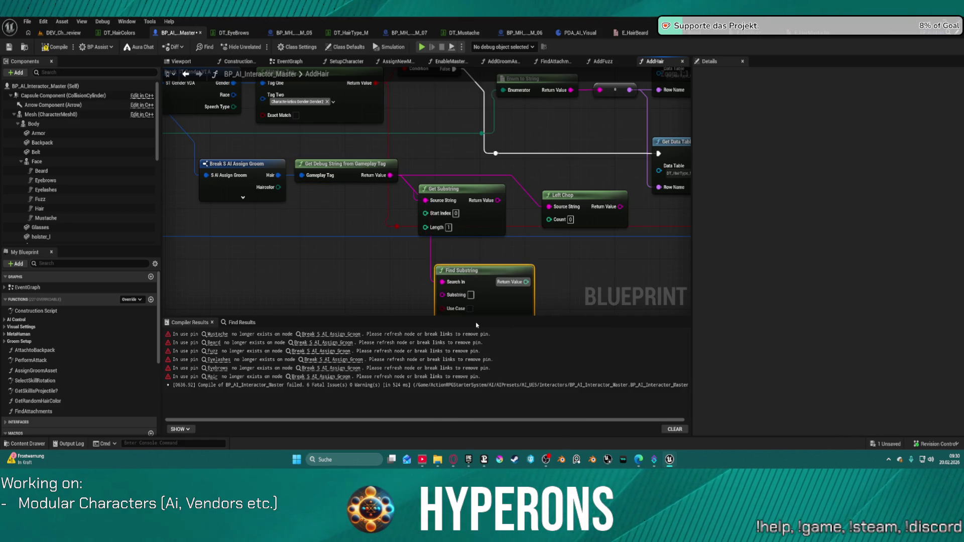
{"action": "left_click_drag", "start_coordinate": [494, 287], "coordinate": [490, 198]}
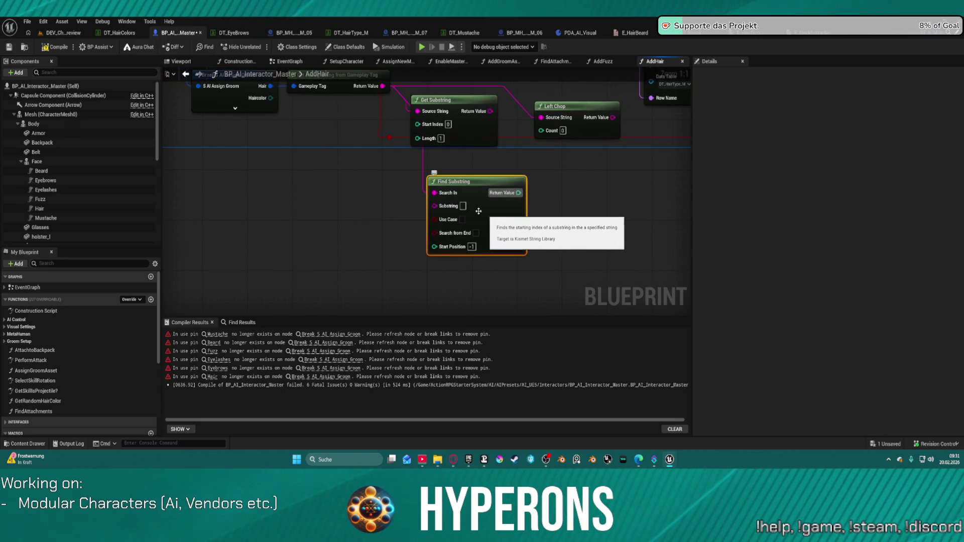
{"action": "left_click_drag", "start_coordinate": [527, 218], "coordinate": [459, 217]}
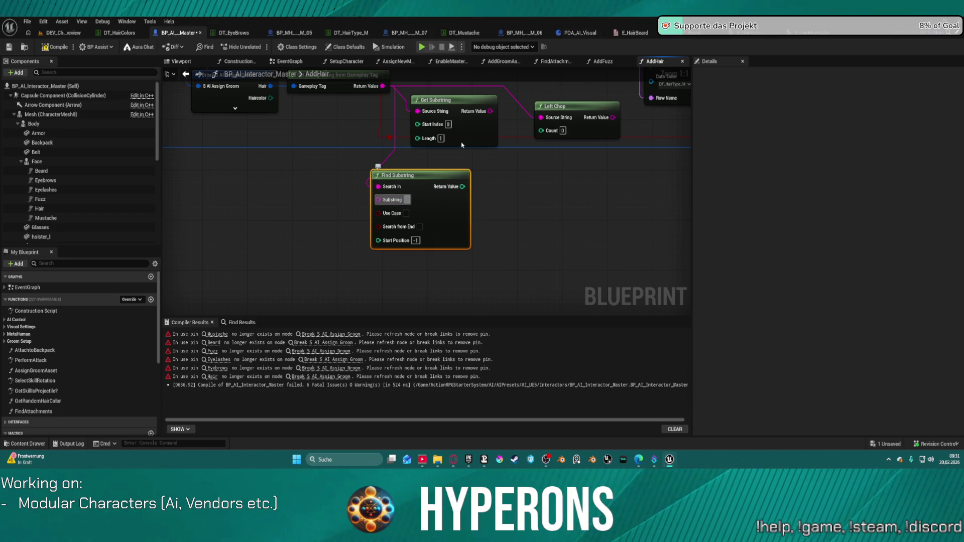
Delete the unneeded Get Substring node.
{"action": "left_click", "coordinate": [452, 103]}
{"action": "key", "text": "Delete"}
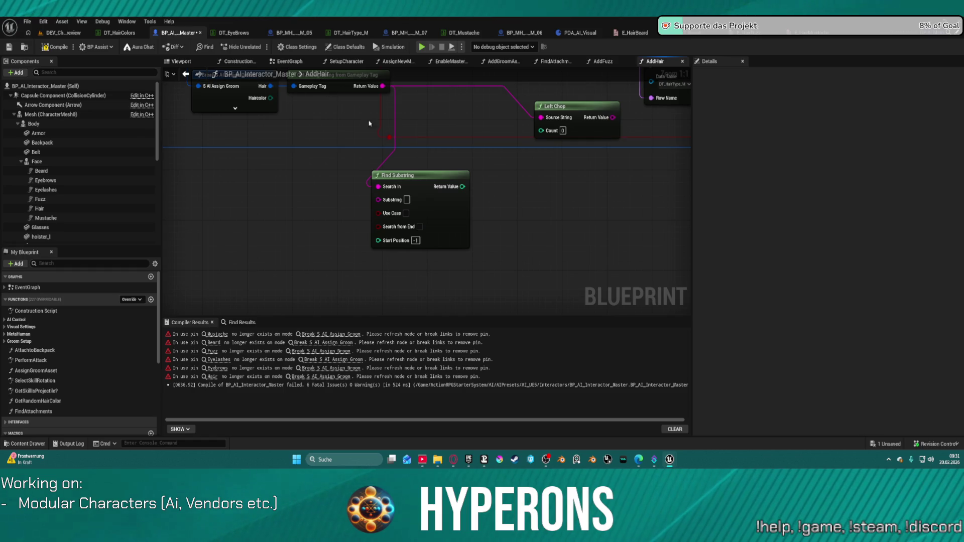
{"action": "mouse_move", "coordinate": [381, 144]}
{"action": "left_mouse_down"}
{"action": "mouse_move", "coordinate": [398, 178]}
{"action": "mouse_move", "coordinate": [426, 193]}
{"action": "left_mouse_up"}
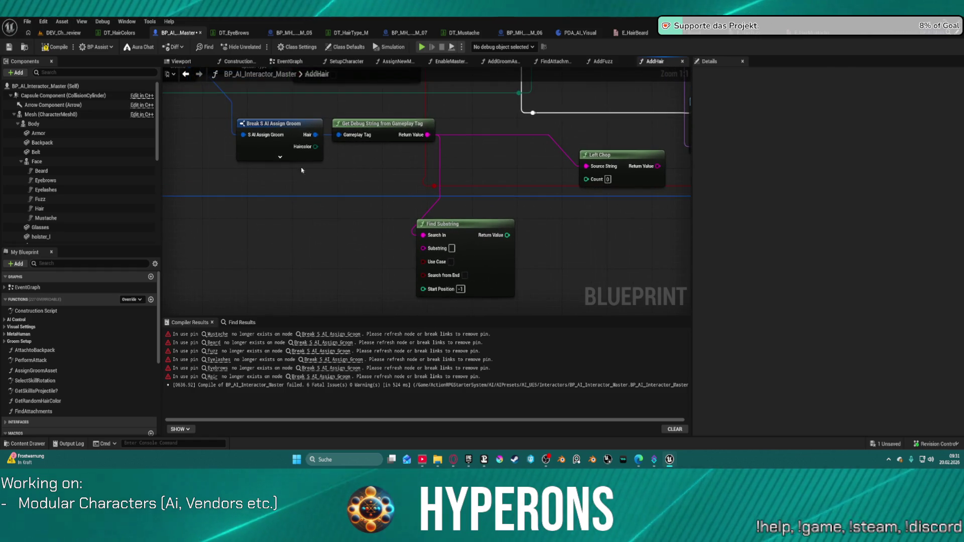
Paste Bodyparts.Hair.Cuts into Find Substring's Substring input.
{"action": "left_click", "coordinate": [44, 22]}
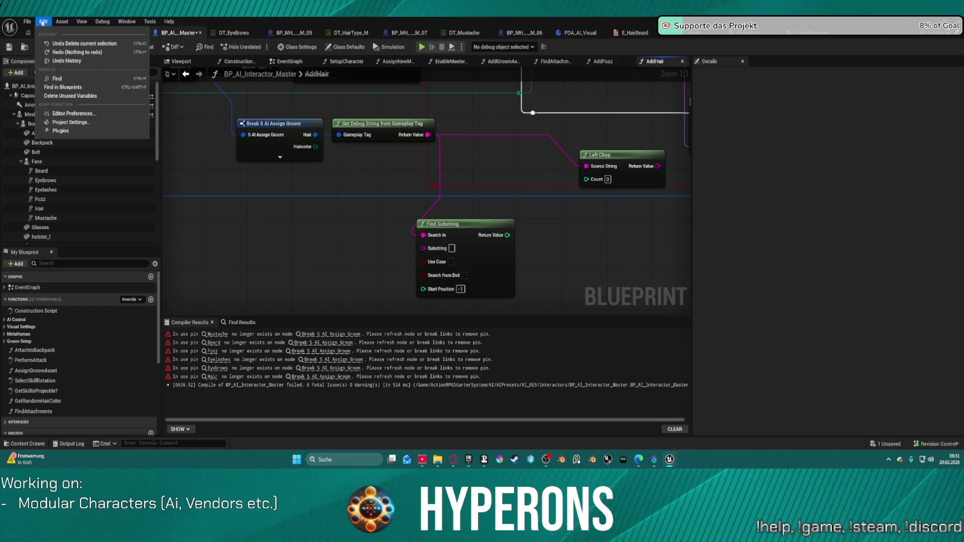
{"action": "left_click", "coordinate": [79, 129]}
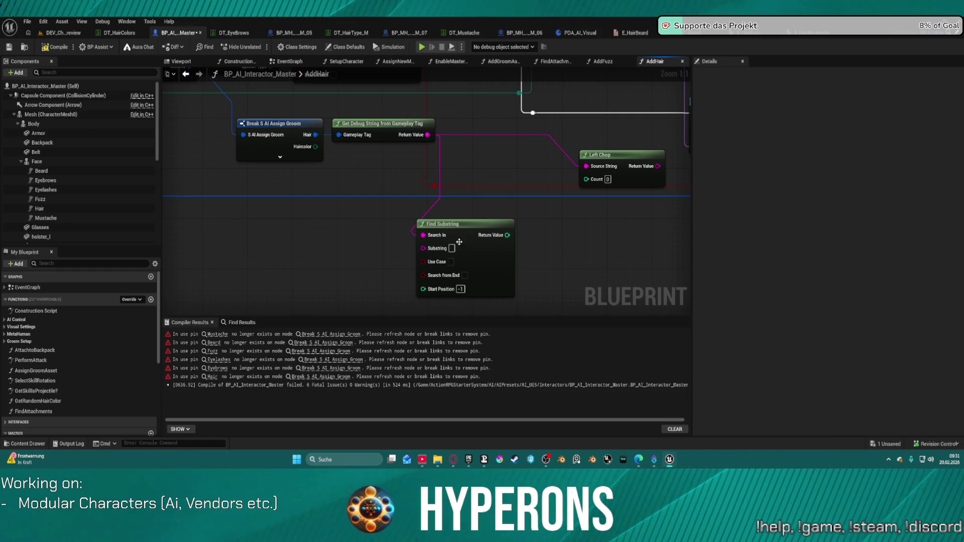
{"action": "left_click_drag", "start_coordinate": [451, 248], "coordinate": [451, 248]}
{"action": "type", "text": "Bodyparts.Hair.Cuts"}
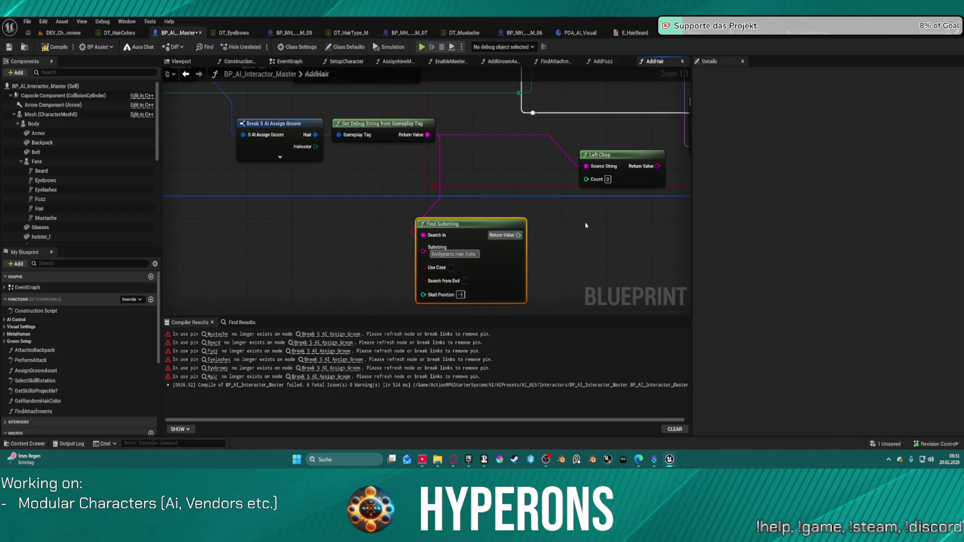
{"action": "mouse_move", "coordinate": [523, 230]}
{"action": "left_mouse_down"}
{"action": "mouse_move", "coordinate": [587, 179]}
{"action": "mouse_move", "coordinate": [446, 268]}
{"action": "mouse_move", "coordinate": [442, 191]}
{"action": "mouse_move", "coordinate": [420, 149]}
{"action": "left_mouse_up"}
{"action": "left_click", "coordinate": [368, 143]}
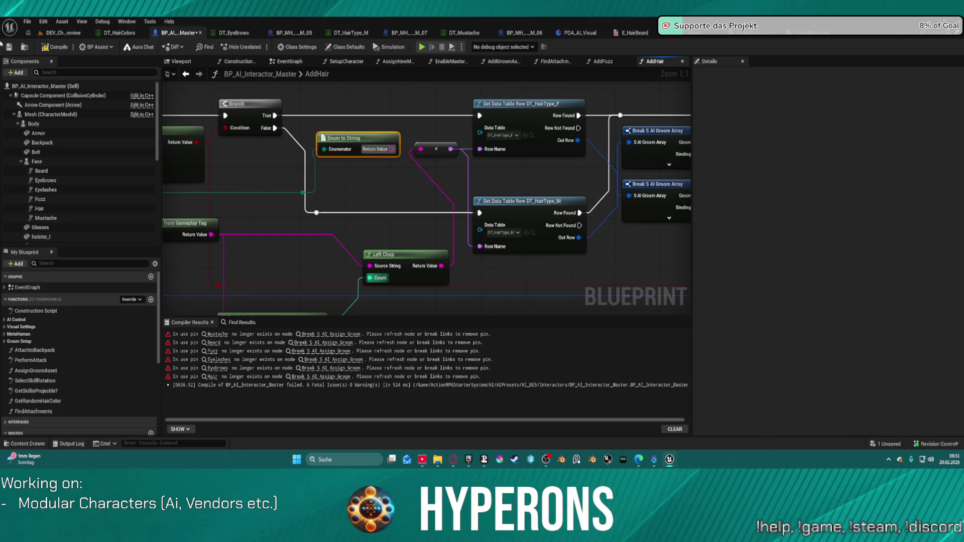
Delete the orphaned Hair Type wires and reroute knot flagged by the compile errors.
{"action": "left_click", "coordinate": [56, 47]}
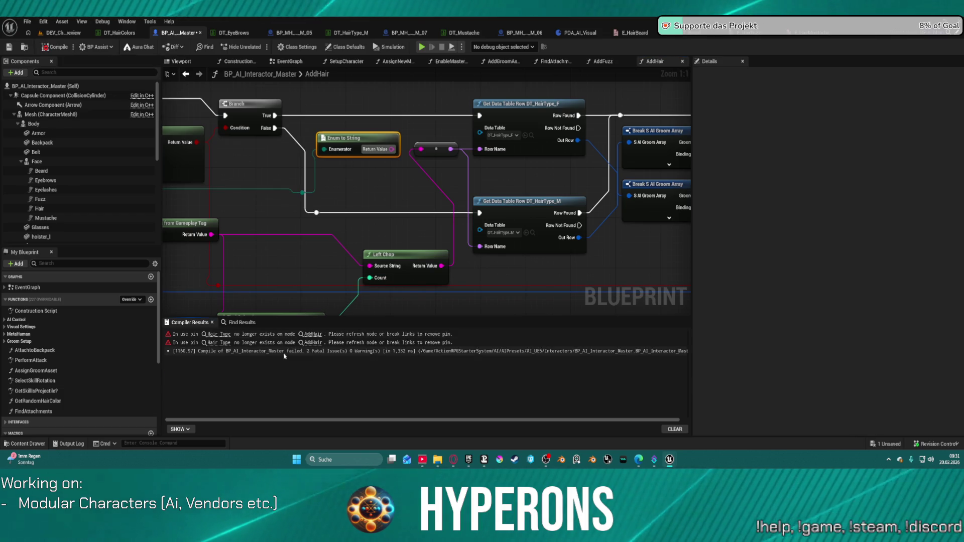
{"action": "left_click", "coordinate": [215, 334]}
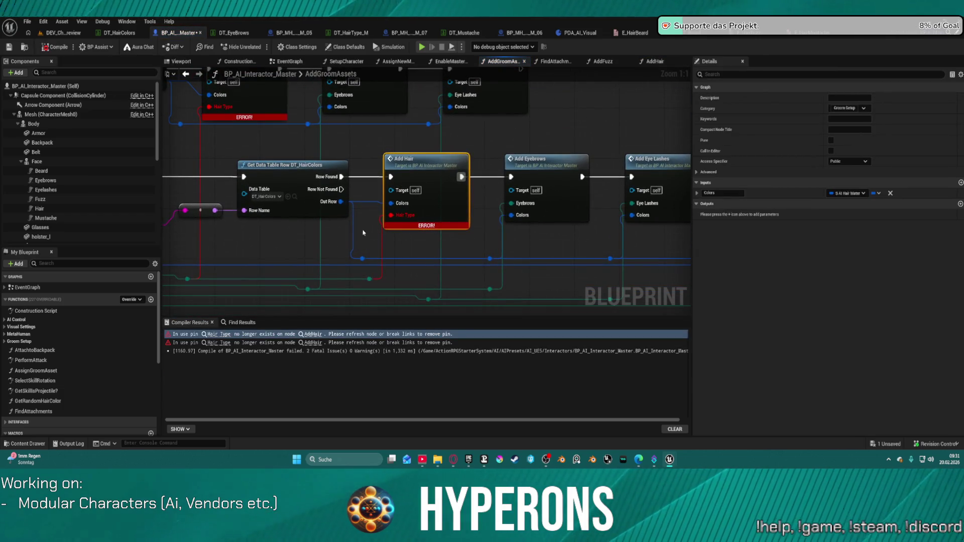
{"action": "left_click_drag", "start_coordinate": [383, 271], "coordinate": [538, 250]}
{"action": "left_click", "coordinate": [524, 250]}
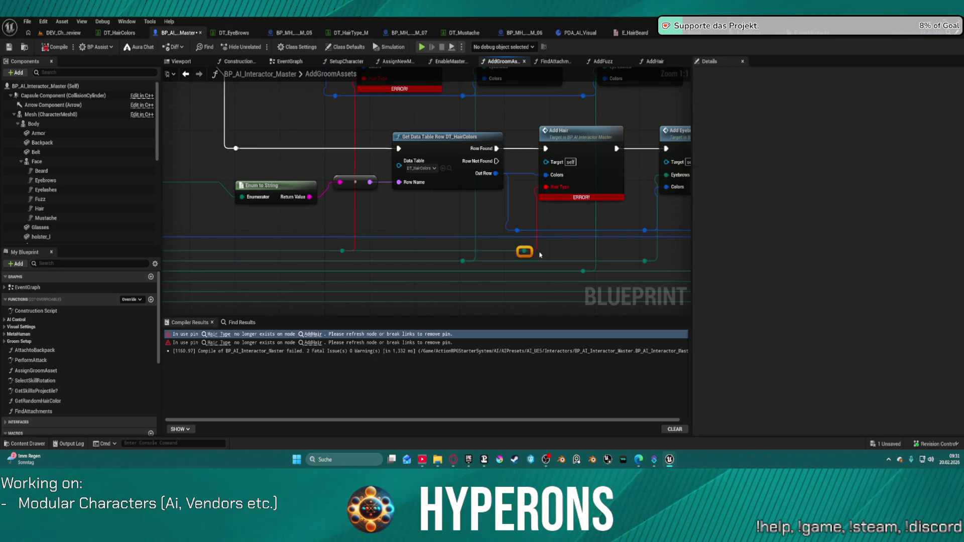
{"action": "key", "text": "Delete"}
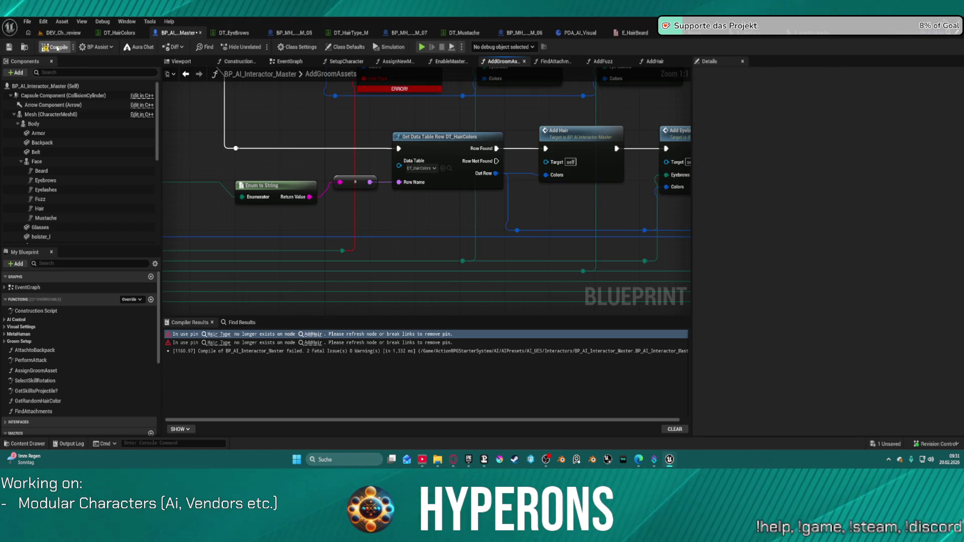
{"action": "left_click", "coordinate": [57, 47]}
{"action": "left_click_drag", "start_coordinate": [357, 153], "coordinate": [445, 189]}
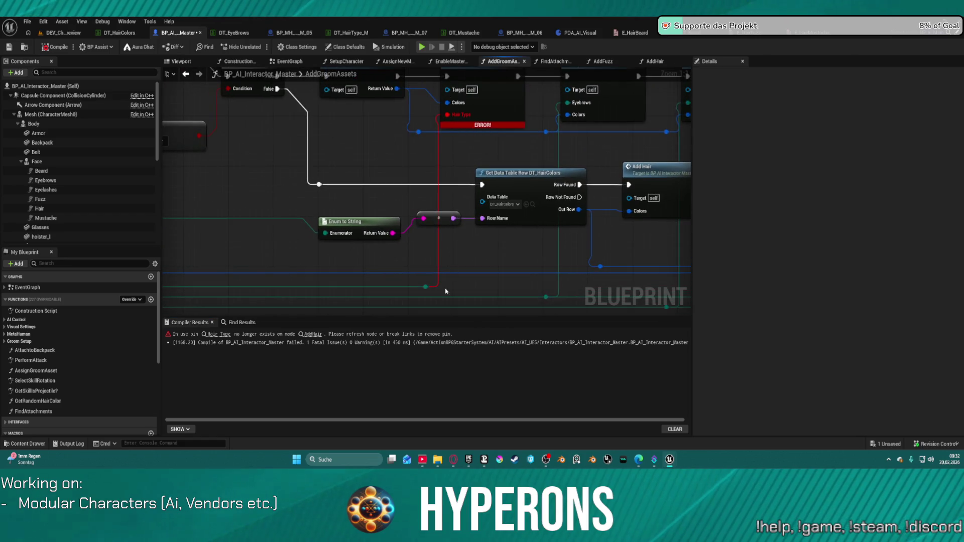
{"action": "key", "text": "Delete"}
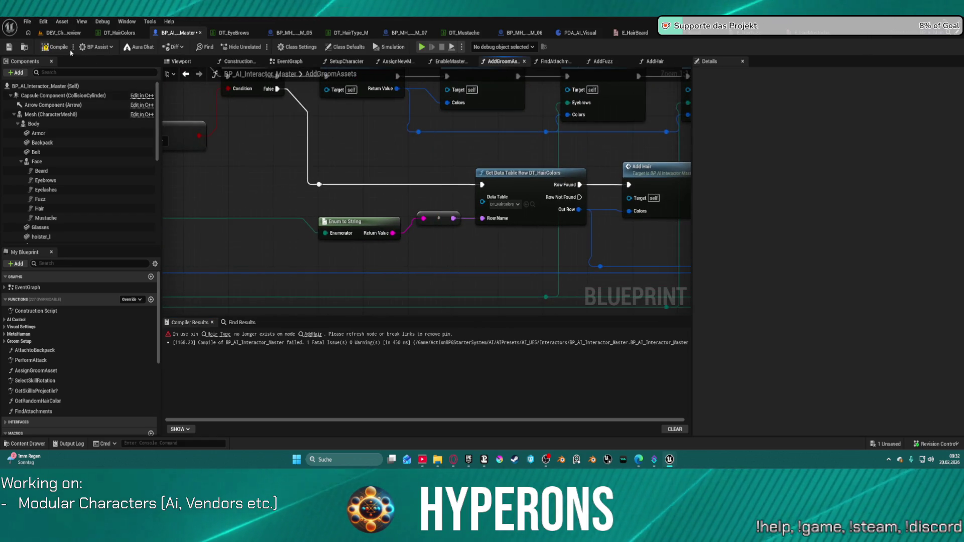
{"action": "left_click", "coordinate": [63, 49]}
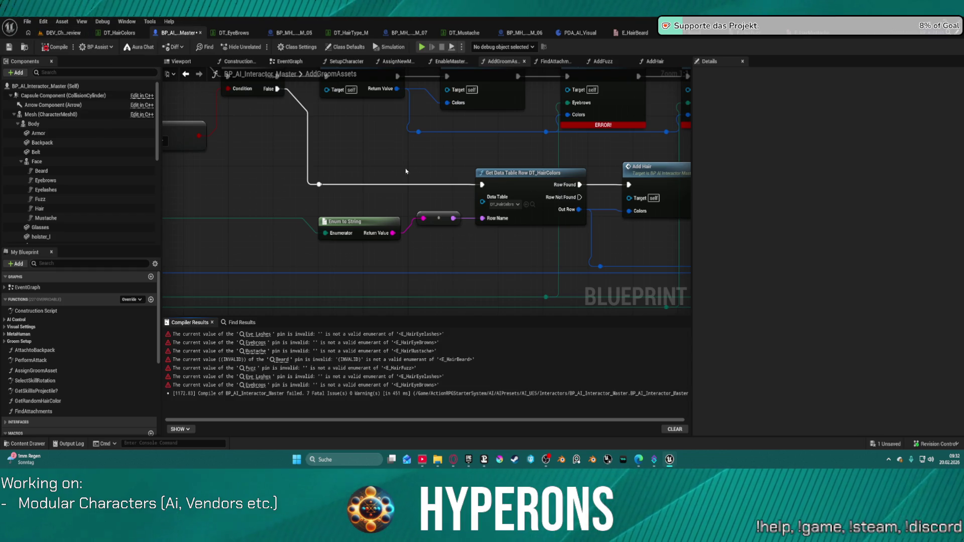
Unhook Add Eyebrows from Add Hair and the Branch from Get Random Hair Color, then recompile.
{"action": "mouse_move", "coordinate": [426, 170]}
{"action": "left_mouse_down"}
{"action": "mouse_move", "coordinate": [226, 153]}
{"action": "mouse_move", "coordinate": [173, 119]}
{"action": "mouse_move", "coordinate": [166, 102]}
{"action": "mouse_move", "coordinate": [243, 134]}
{"action": "left_mouse_up"}
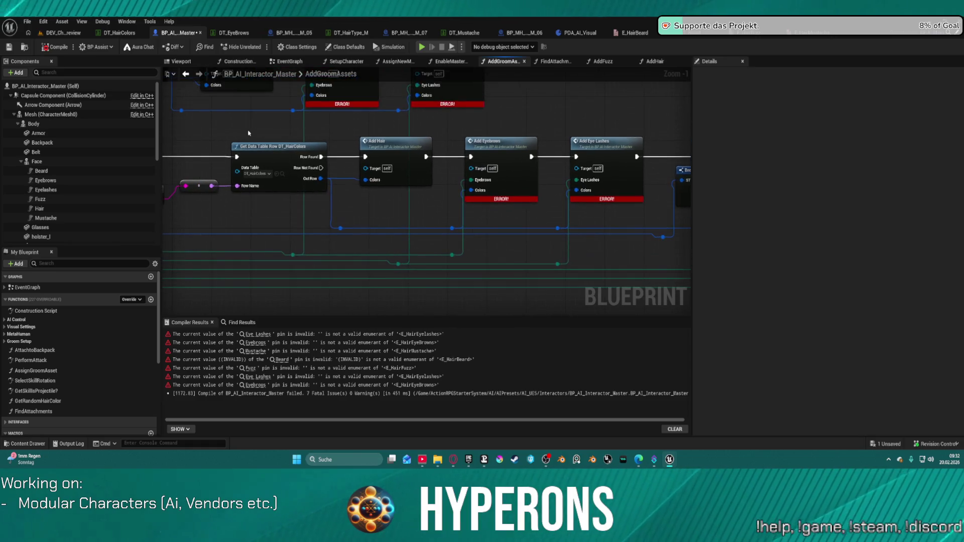
{"action": "left_click", "coordinate": [439, 157], "text": "alt"}
{"action": "mouse_move", "coordinate": [426, 156]}
{"action": "left_mouse_down"}
{"action": "mouse_move", "coordinate": [606, 121]}
{"action": "mouse_move", "coordinate": [300, 115]}
{"action": "mouse_move", "coordinate": [352, 191]}
{"action": "left_mouse_up"}
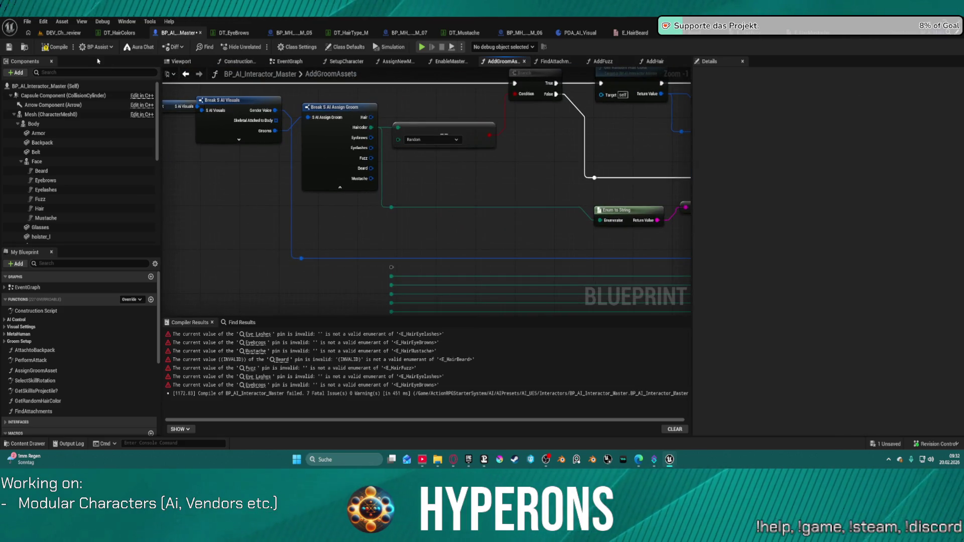
{"action": "left_click", "coordinate": [56, 47]}
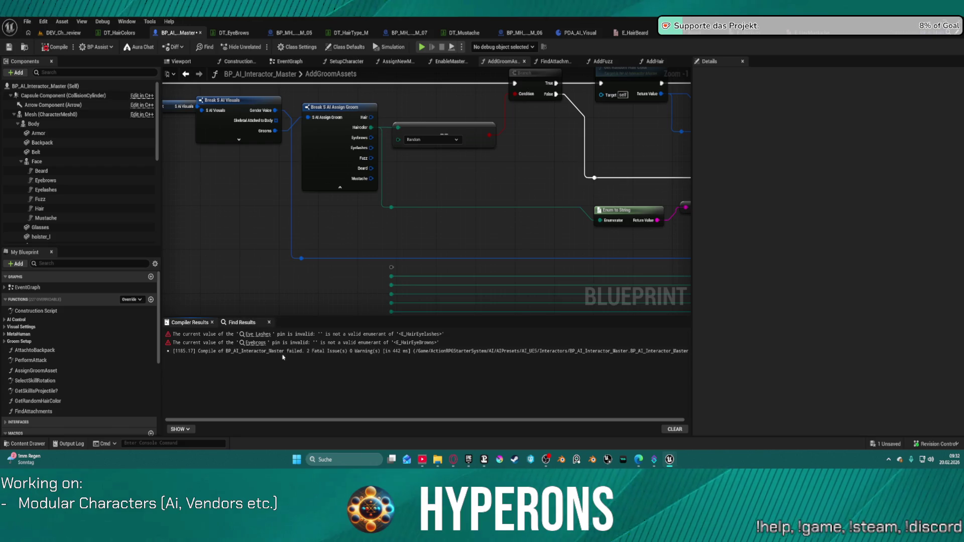
{"action": "left_click", "coordinate": [253, 342]}
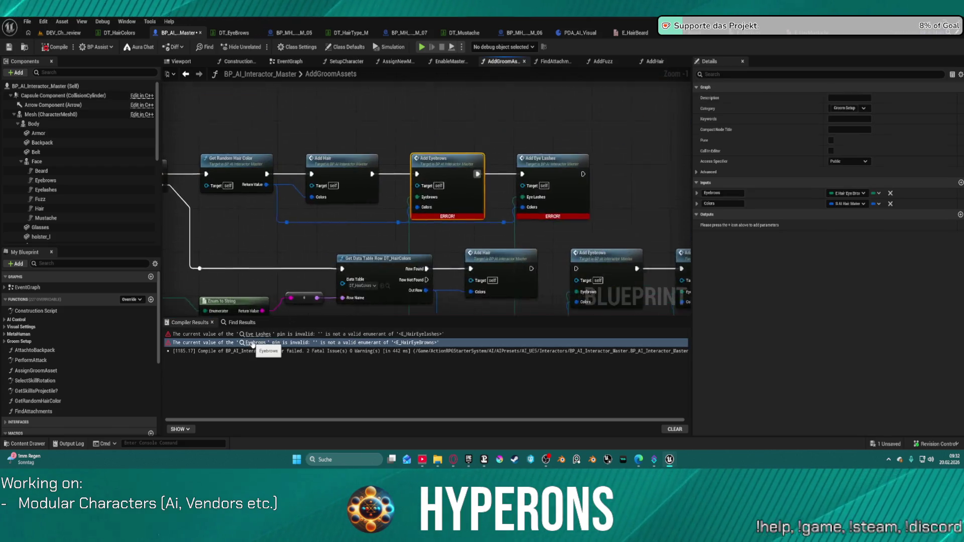
{"action": "left_click_drag", "start_coordinate": [259, 179], "coordinate": [435, 151]}
{"action": "scroll", "coordinate": [434, 152], "scroll_direction": "up", "scroll_amount": 1}
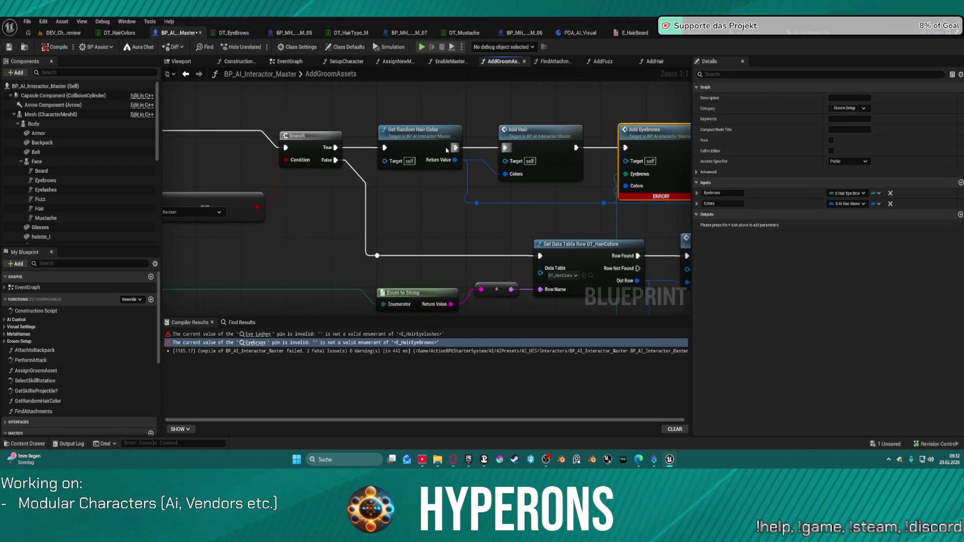
{"action": "left_click", "coordinate": [336, 147], "text": "alt"}
{"action": "left_click", "coordinate": [306, 136]}
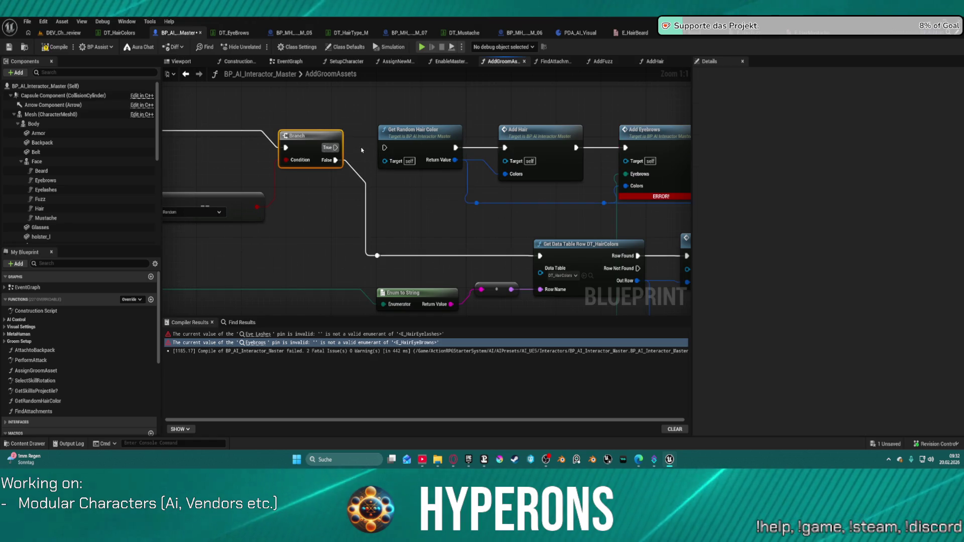
{"action": "left_click", "coordinate": [54, 50]}
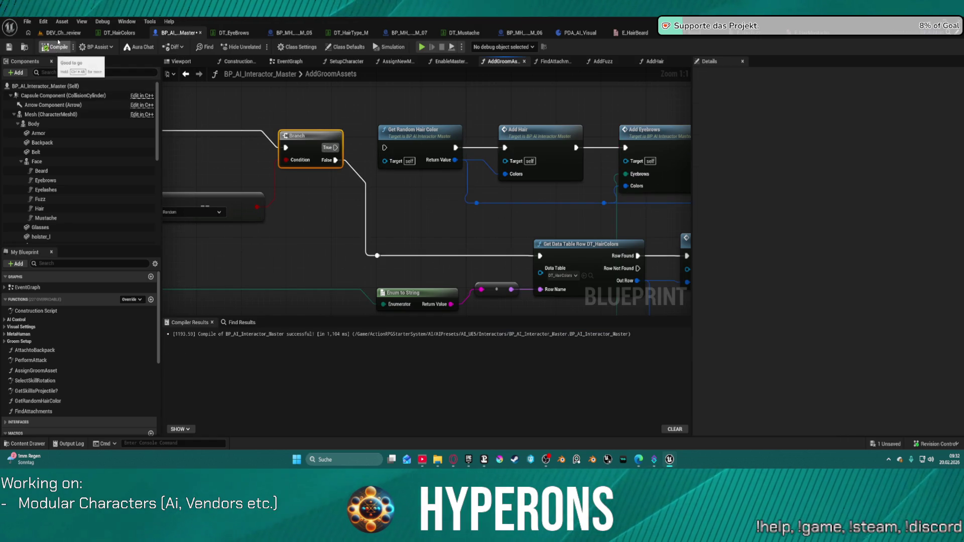
{"action": "left_click", "coordinate": [63, 33]}
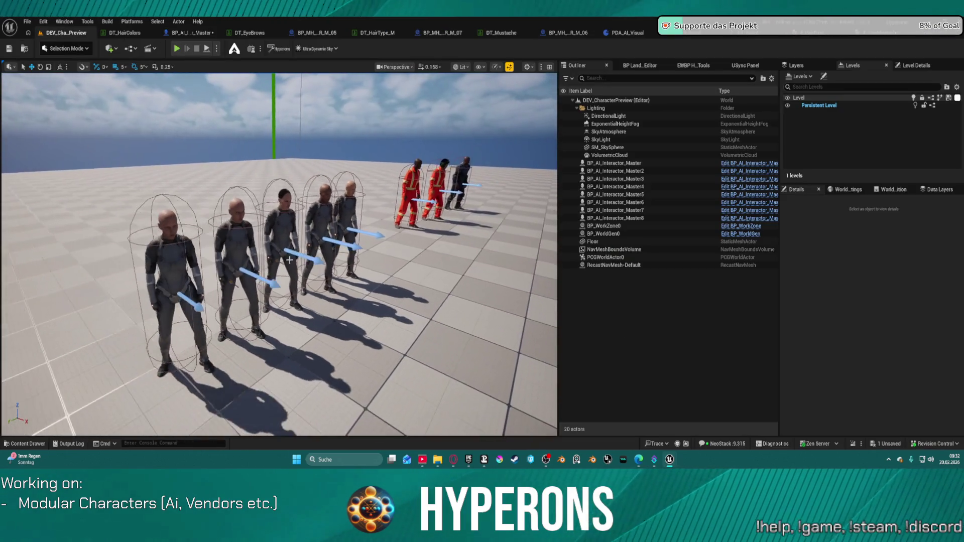
Nudge the front-left preview character slightly along X.
{"action": "left_click", "coordinate": [197, 295]}
{"action": "left_click_drag", "start_coordinate": [195, 300], "coordinate": [192, 298]}
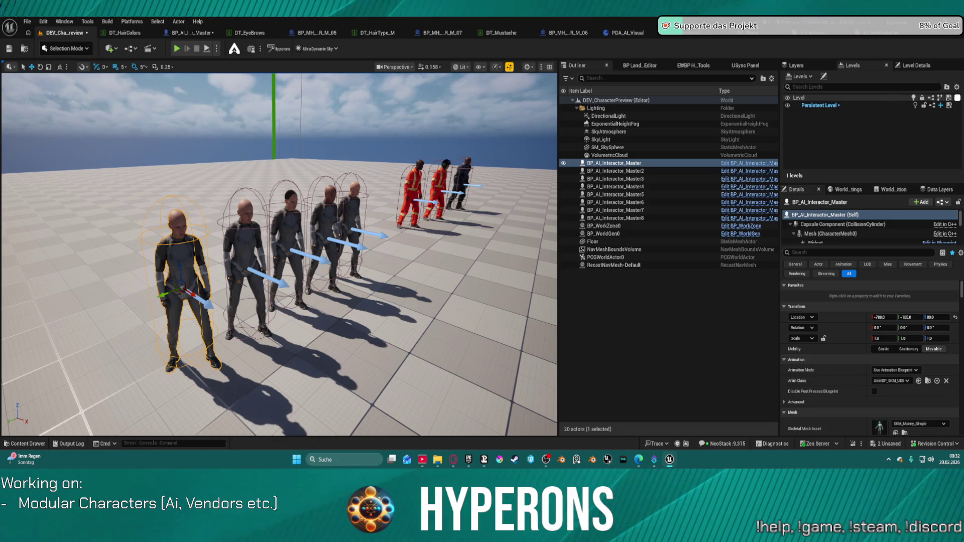
{"action": "key", "text": "super+d"}
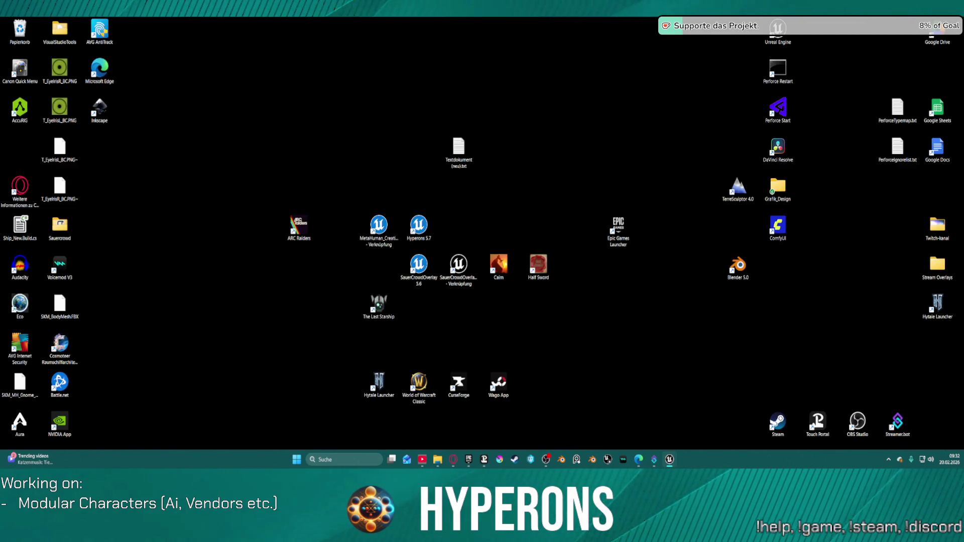
{"action": "key", "text": "super+d"}
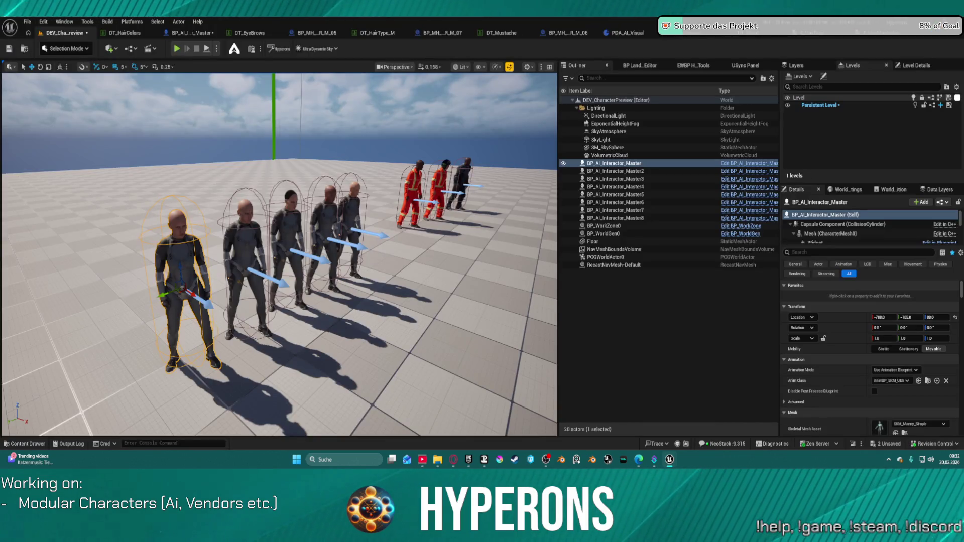
Fly the camera closer to the characters and show E_HairBeard and the AI Data assets.
{"action": "left_click_drag", "start_coordinate": [410, 111], "coordinate": [399, 70]}
{"action": "left_click_drag", "start_coordinate": [281, 251], "coordinate": [281, 221]}
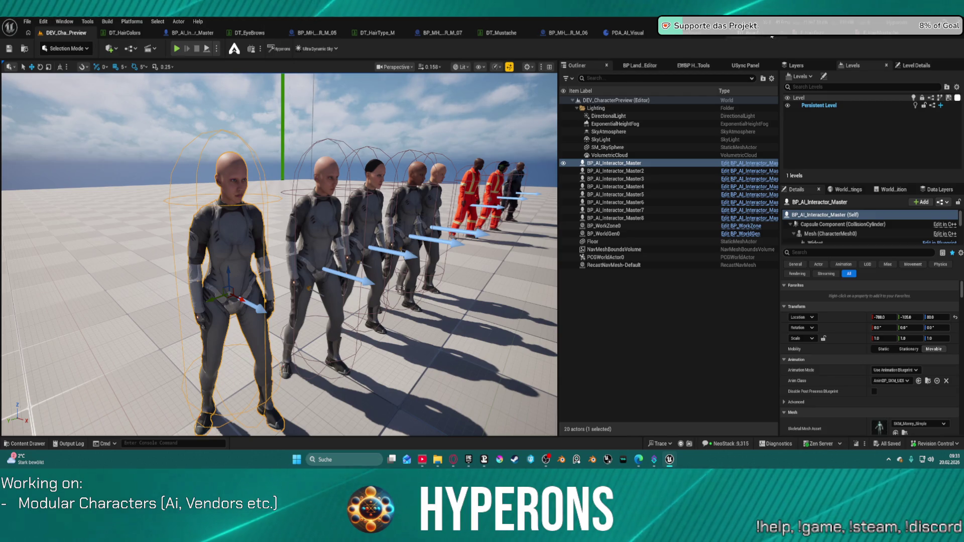
{"action": "left_click", "coordinate": [674, 33]}
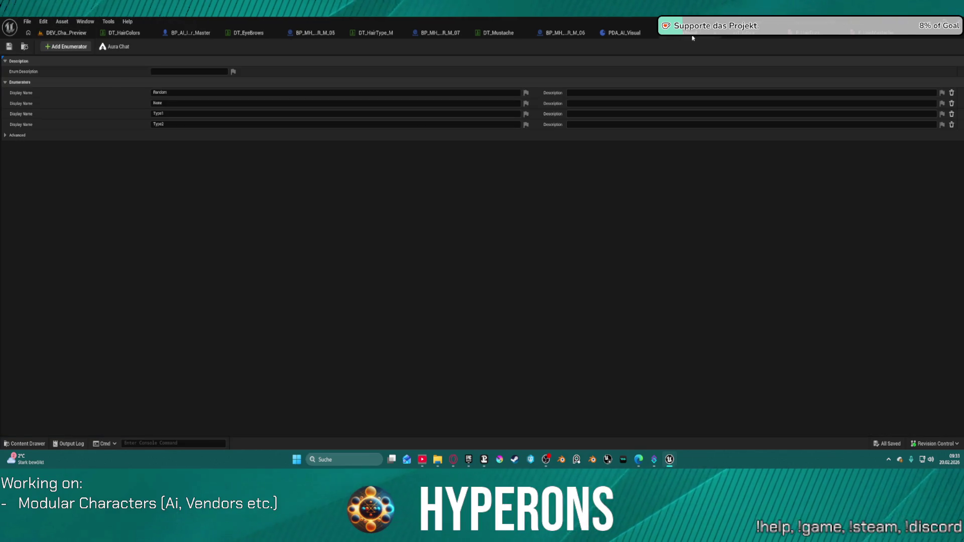
{"action": "left_click", "coordinate": [25, 48]}
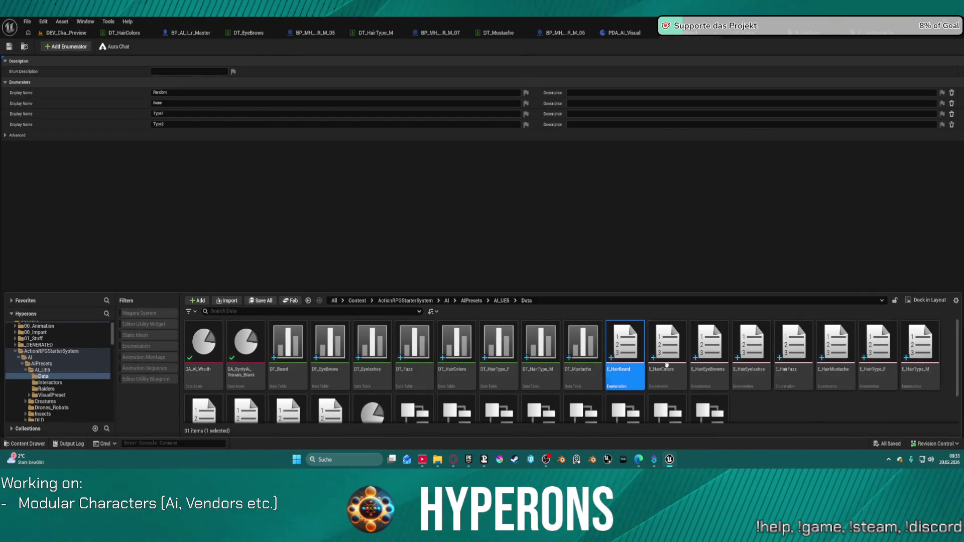
Open the S_AI_GroomArray and S_AI_AssignGroom structures and view the default values.
{"action": "scroll", "coordinate": [663, 387], "scroll_direction": "down", "scroll_amount": 1}
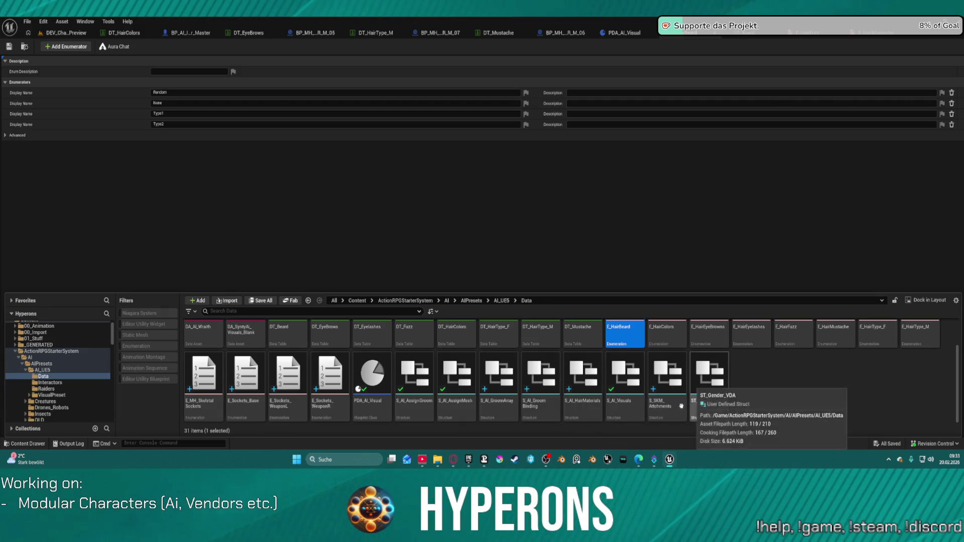
{"action": "double_click", "coordinate": [490, 408]}
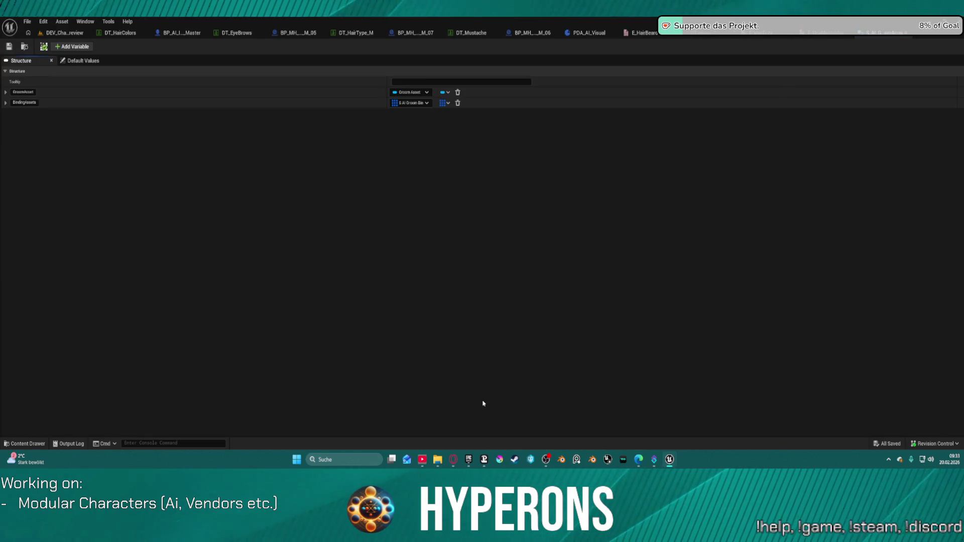
{"action": "key", "text": "ctrl+space"}
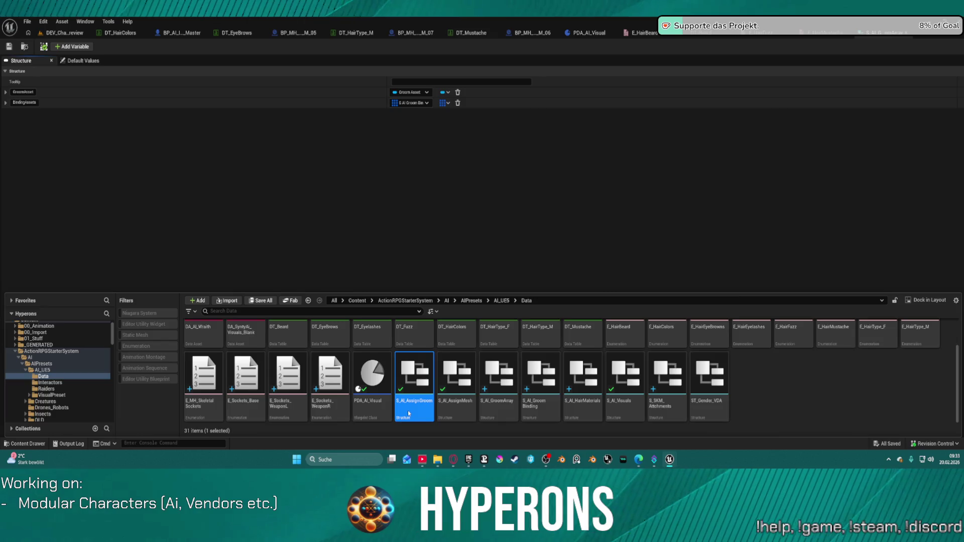
{"action": "double_click", "coordinate": [407, 411]}
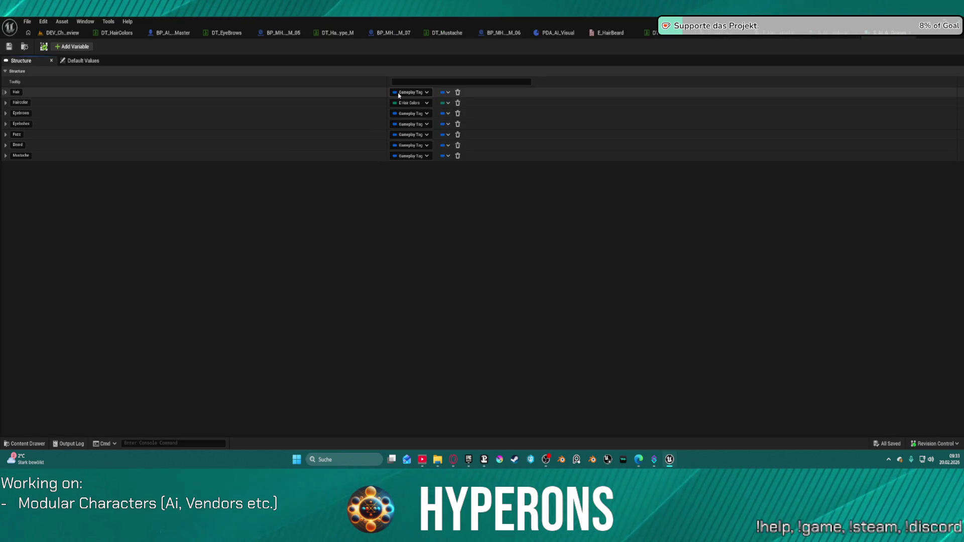
{"action": "left_click", "coordinate": [84, 60]}
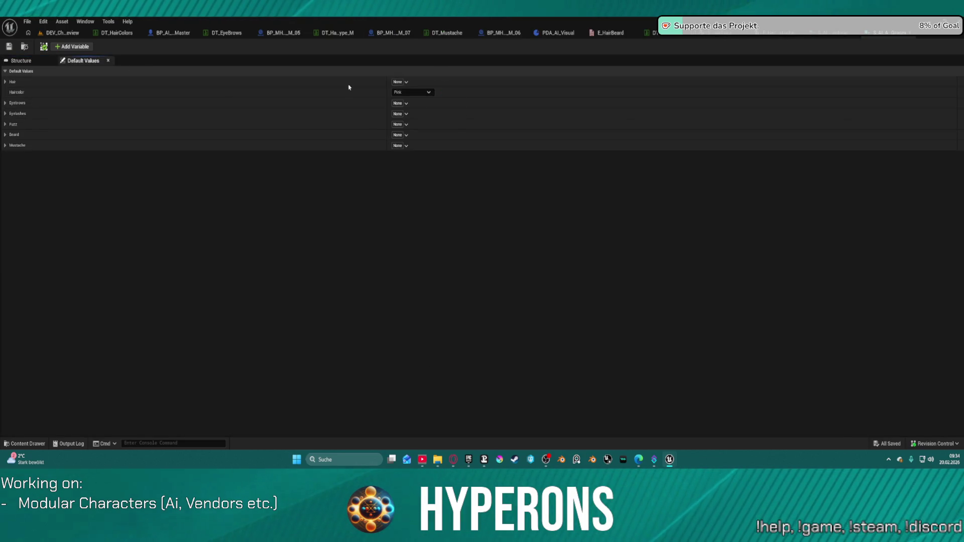
Set the Hair default tag to Bodyparts.Hair.Cuts.
{"action": "left_click", "coordinate": [398, 82]}
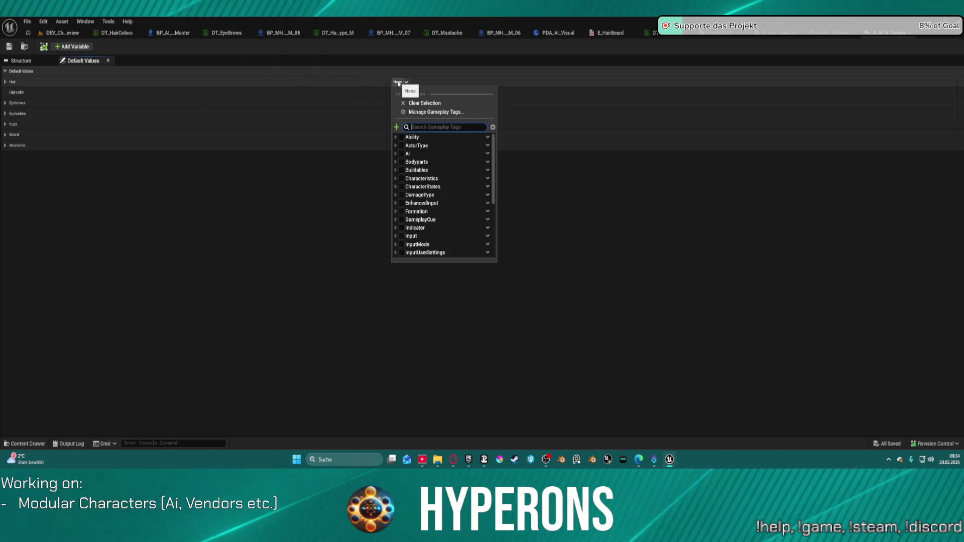
{"action": "left_click", "coordinate": [396, 162]}
{"action": "left_click", "coordinate": [396, 179]}
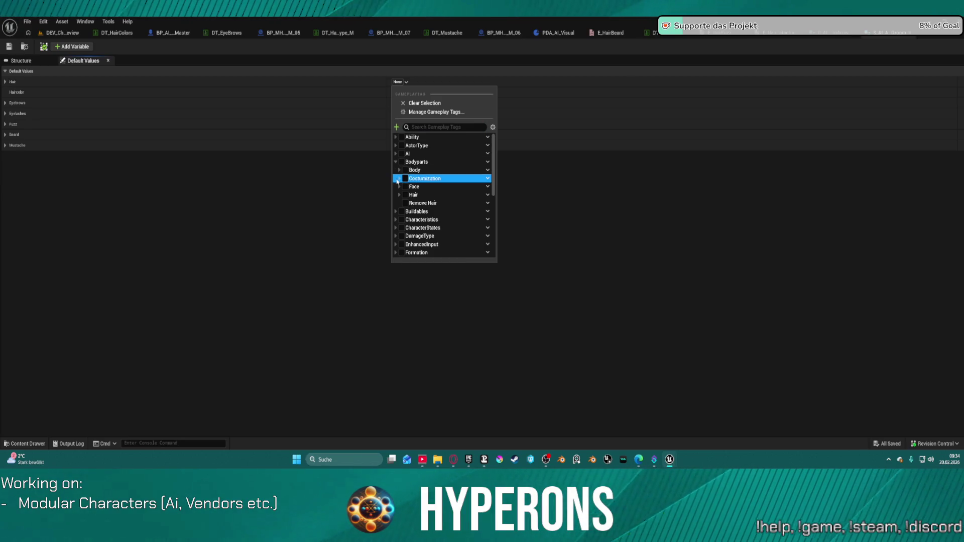
{"action": "left_click", "coordinate": [400, 195]}
{"action": "left_click", "coordinate": [405, 179]}
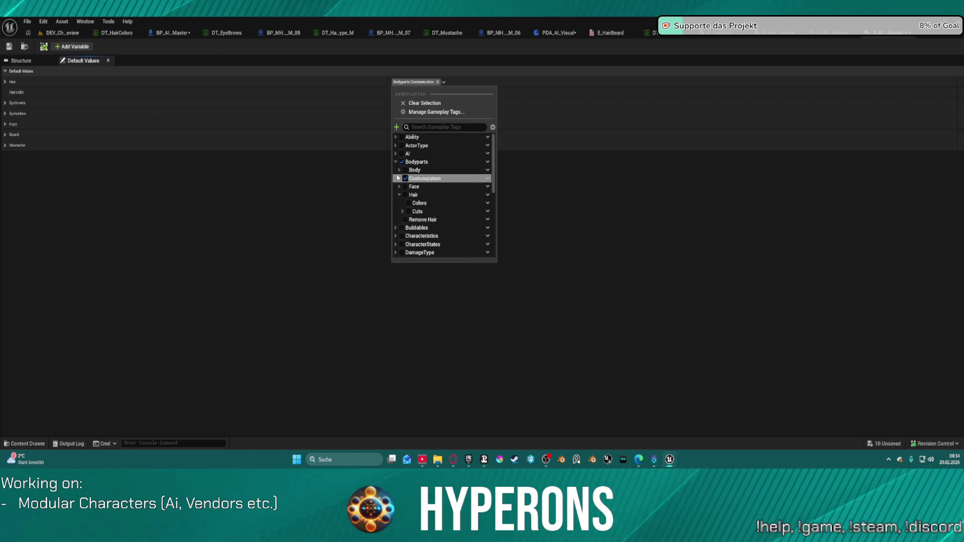
{"action": "left_click", "coordinate": [400, 179]}
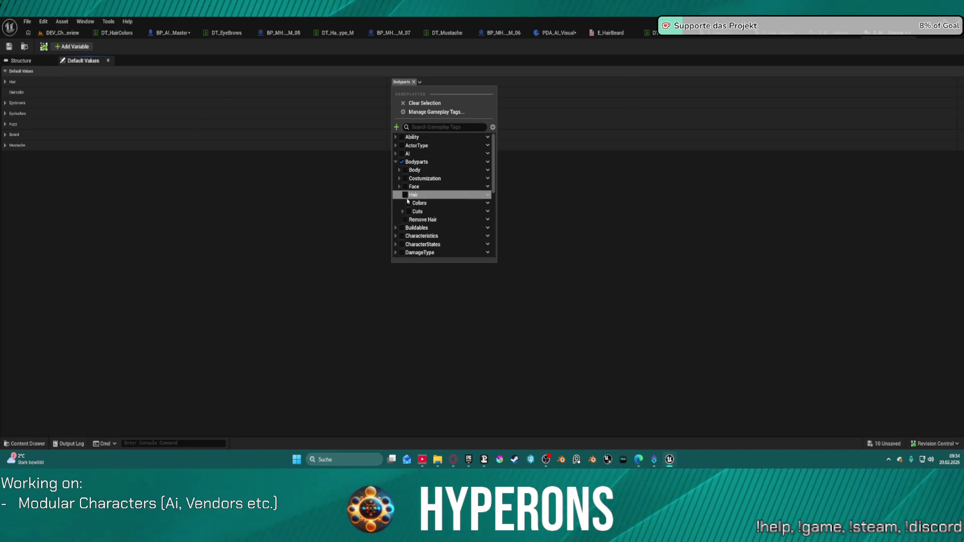
{"action": "left_click", "coordinate": [406, 195]}
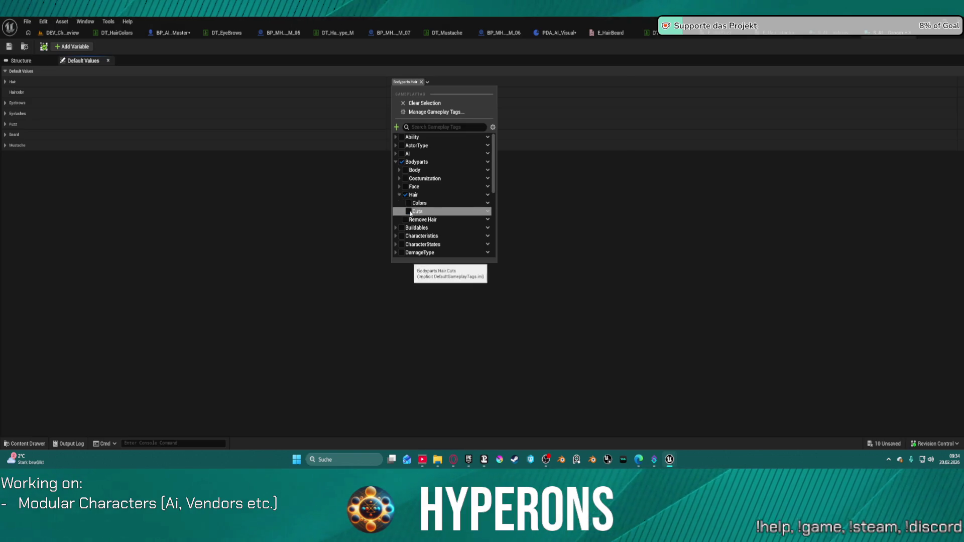
{"action": "left_click", "coordinate": [410, 213]}
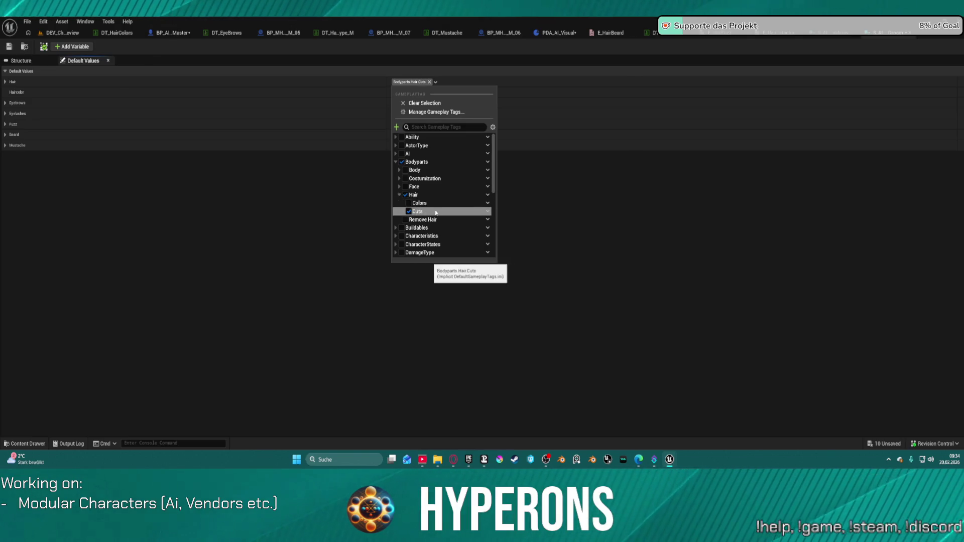
{"action": "left_click", "coordinate": [549, 197]}
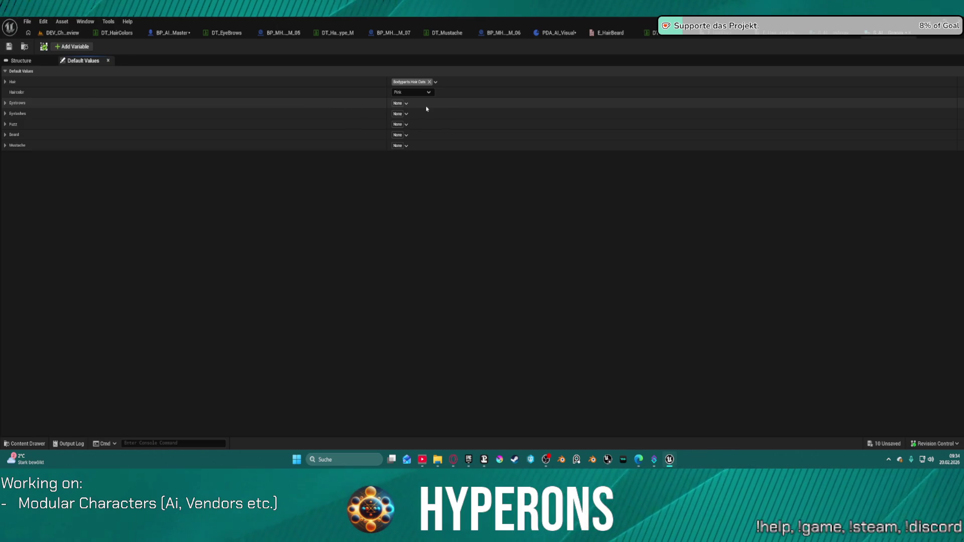
Set the Eyebrows default tag to Bodyparts.Costumization.Type.
{"action": "key", "text": "ctrl+v"}
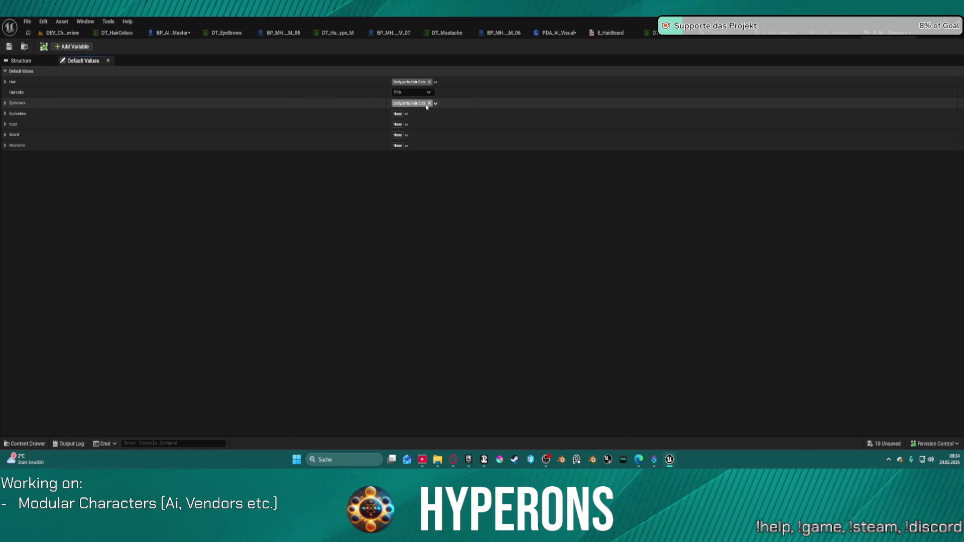
{"action": "key", "text": "ctrl+z"}
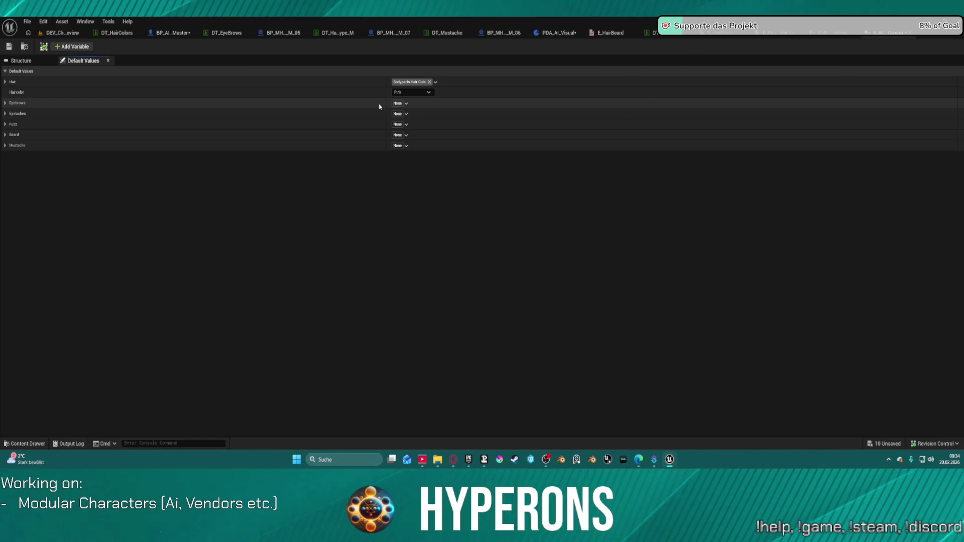
{"action": "key", "text": "ctrl+v"}
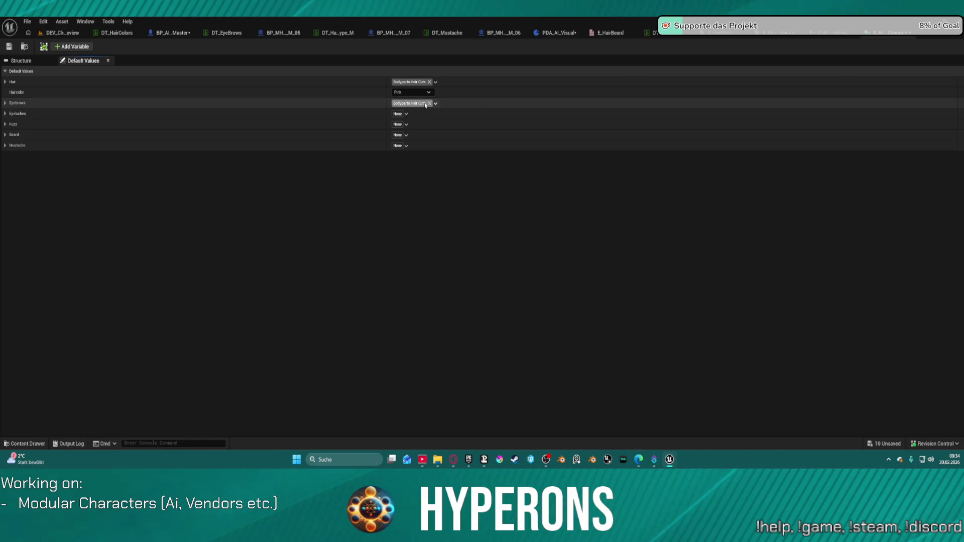
{"action": "left_click", "coordinate": [425, 104]}
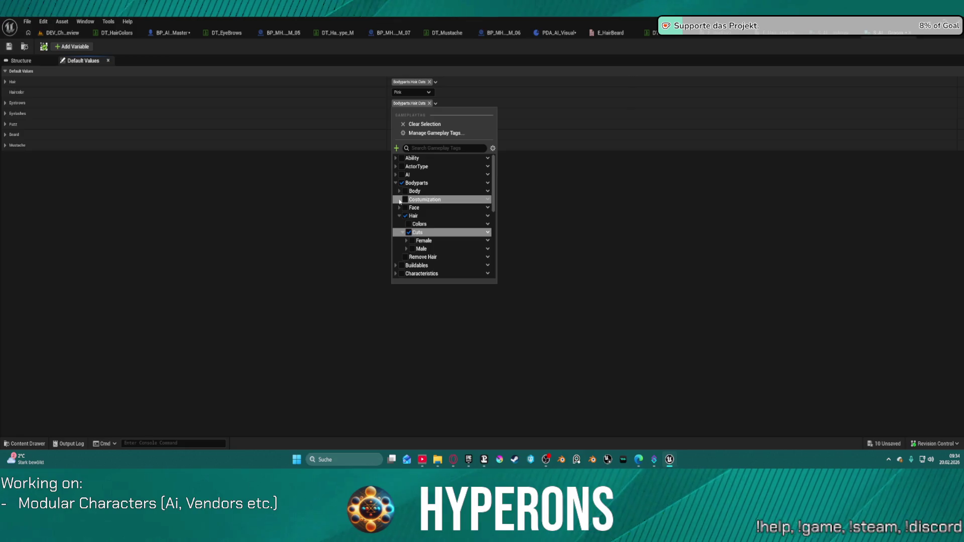
{"action": "left_click", "coordinate": [400, 201]}
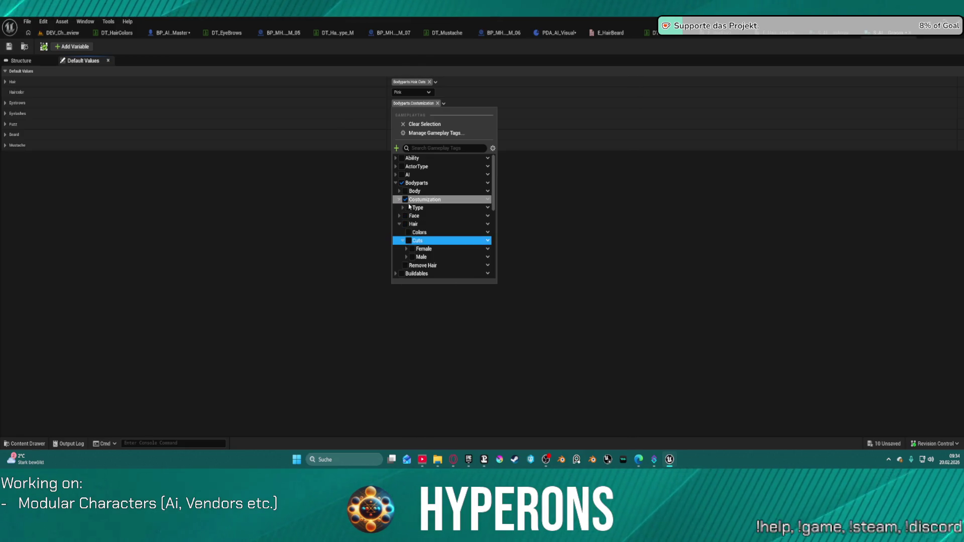
{"action": "left_click", "coordinate": [408, 209]}
{"action": "left_click", "coordinate": [538, 196]}
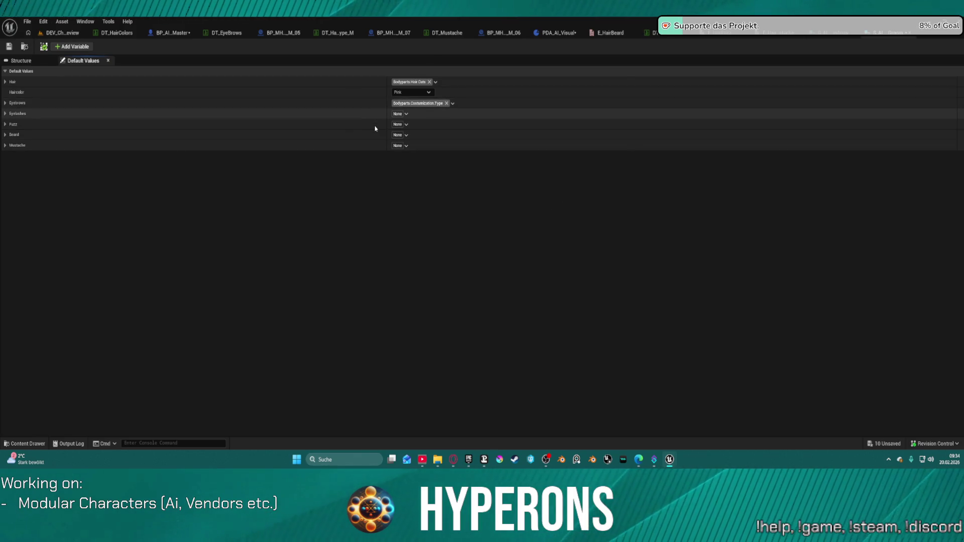
Paste the Costumization.Type tag into Eyelashes, Fuzz, Beard and Mustache, and save all.
{"action": "key", "text": "ctrl+v"}
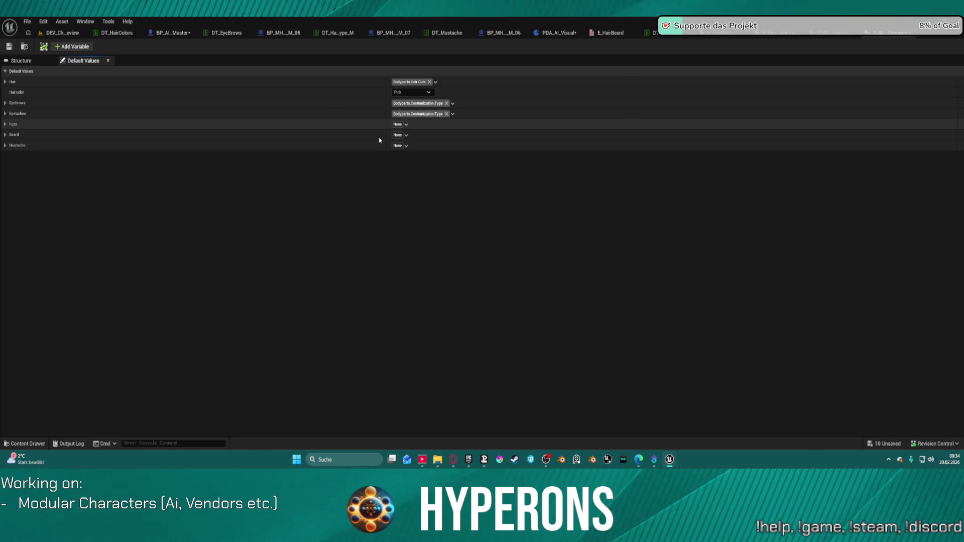
{"action": "key", "text": "ctrl+v"}
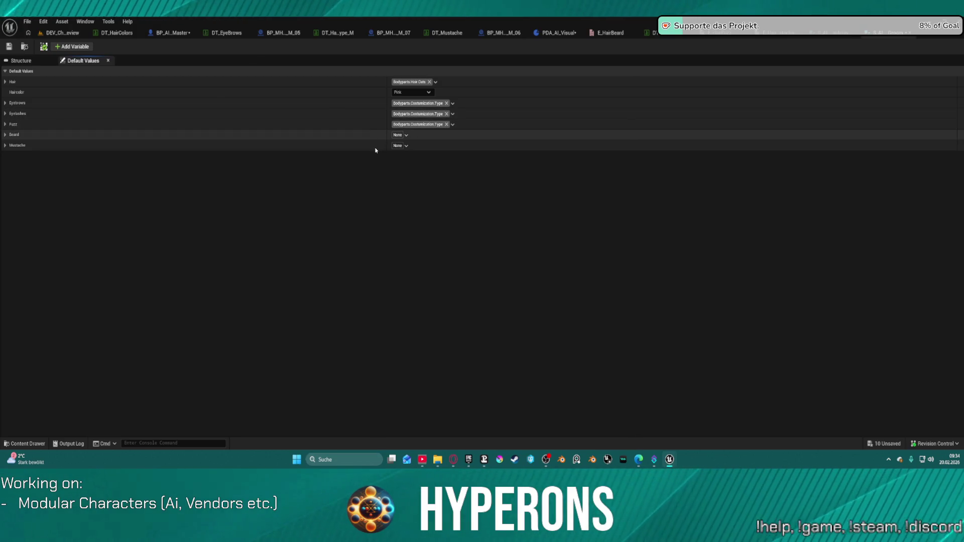
{"action": "key", "text": "ctrl+v"}
{"action": "key", "text": "ctrl+v"}
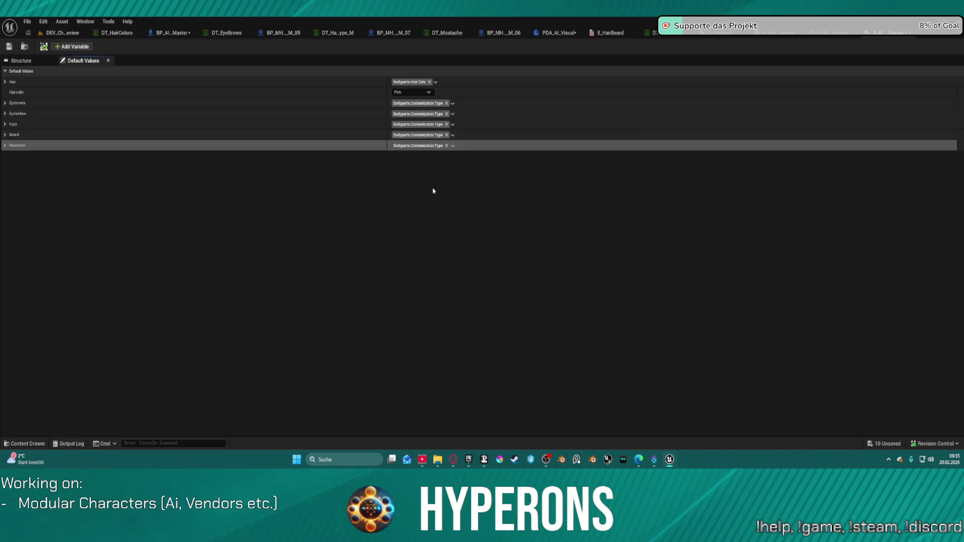
{"action": "key", "text": "ctrl+shift+s"}
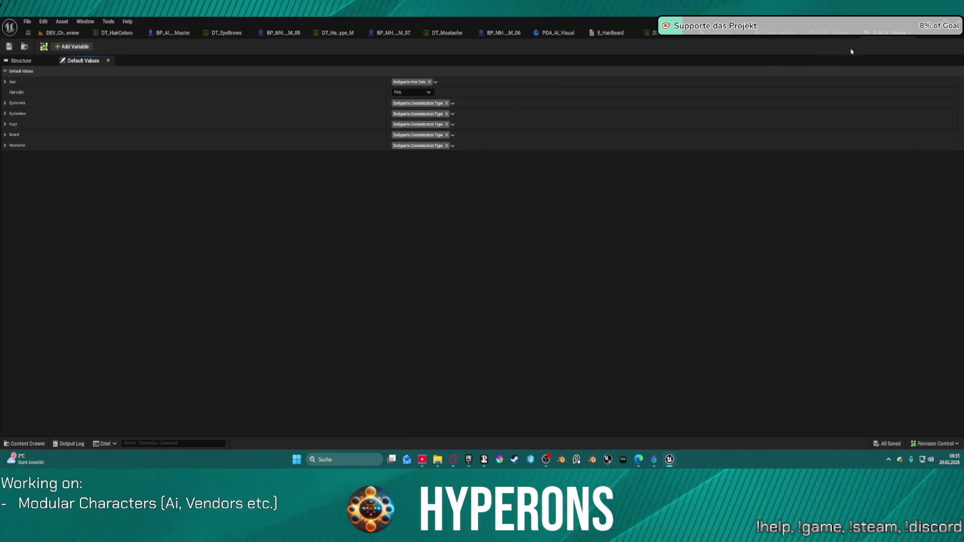
{"action": "left_click", "coordinate": [904, 33]}
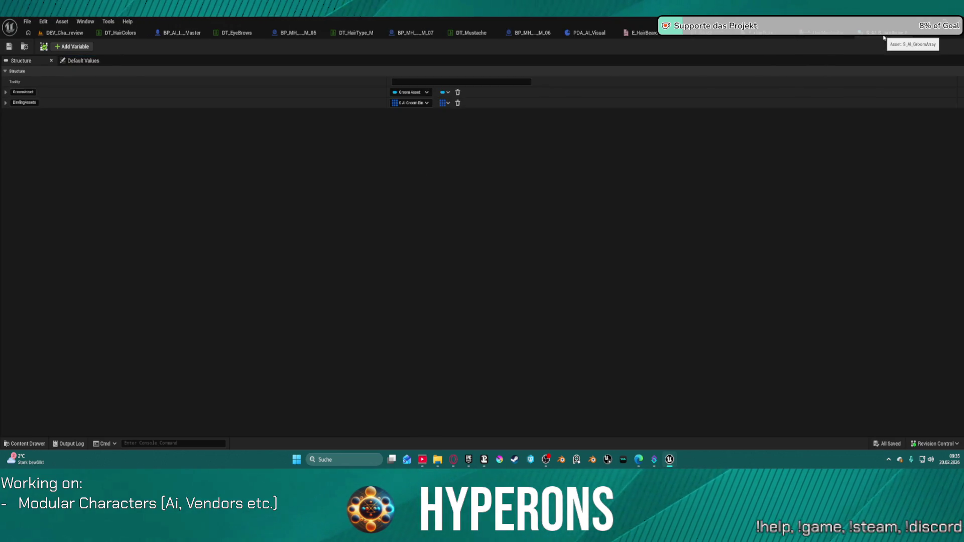
Close the groom array struct editor and save PDA_AI_Visual.
{"action": "left_click", "coordinate": [903, 33]}
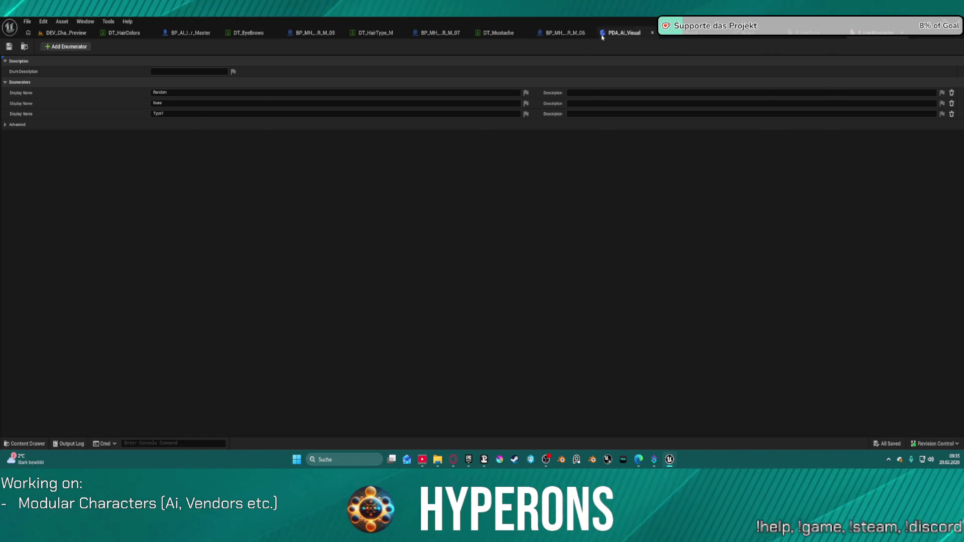
{"action": "left_click", "coordinate": [602, 35]}
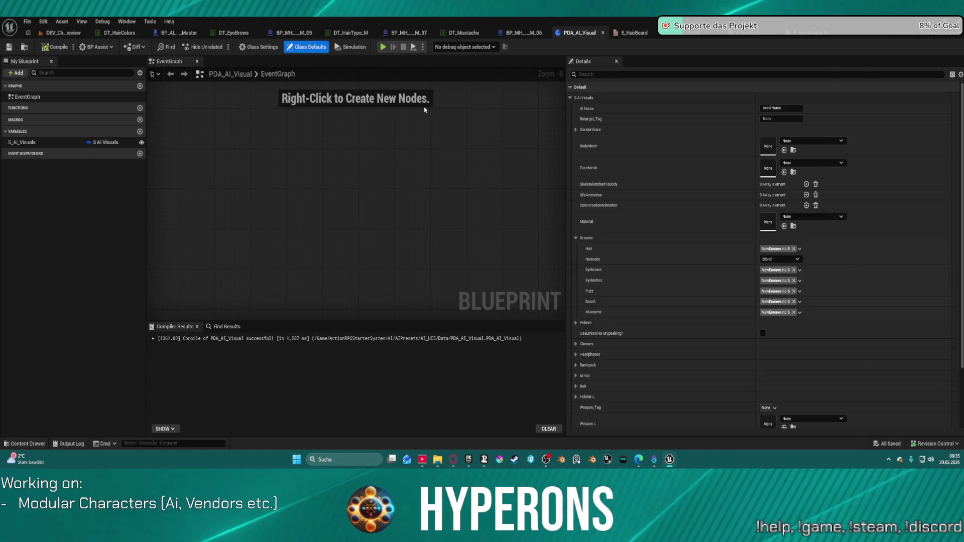
{"action": "left_click", "coordinate": [10, 47]}
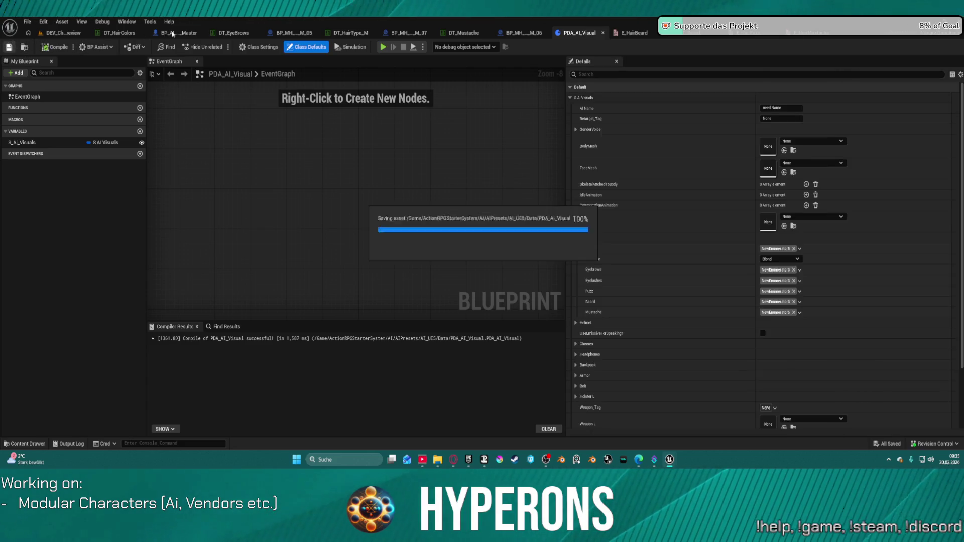
Save BP_AI_Interactor_Master and maximize the DA_Vis_Terran_F01 asset window.
{"action": "left_click", "coordinate": [176, 33]}
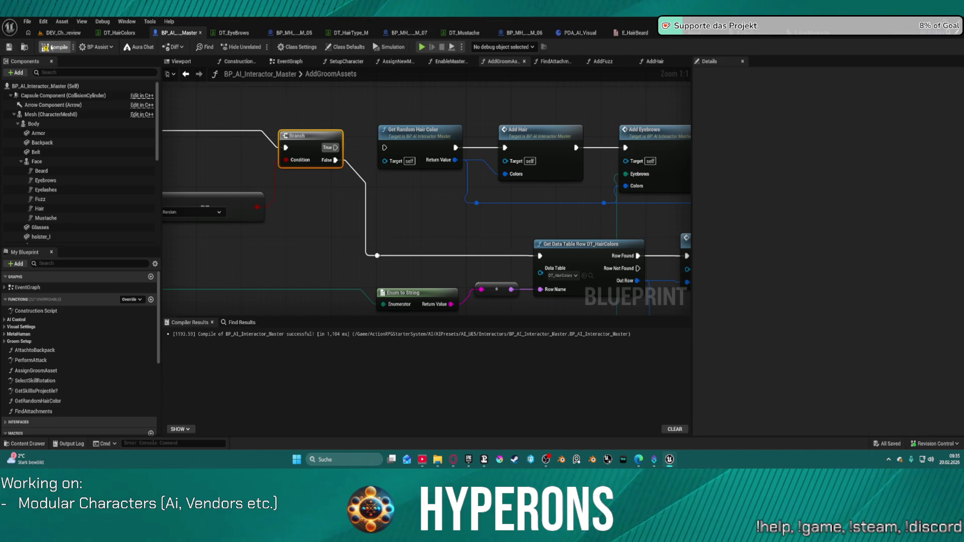
{"action": "left_click", "coordinate": [9, 48]}
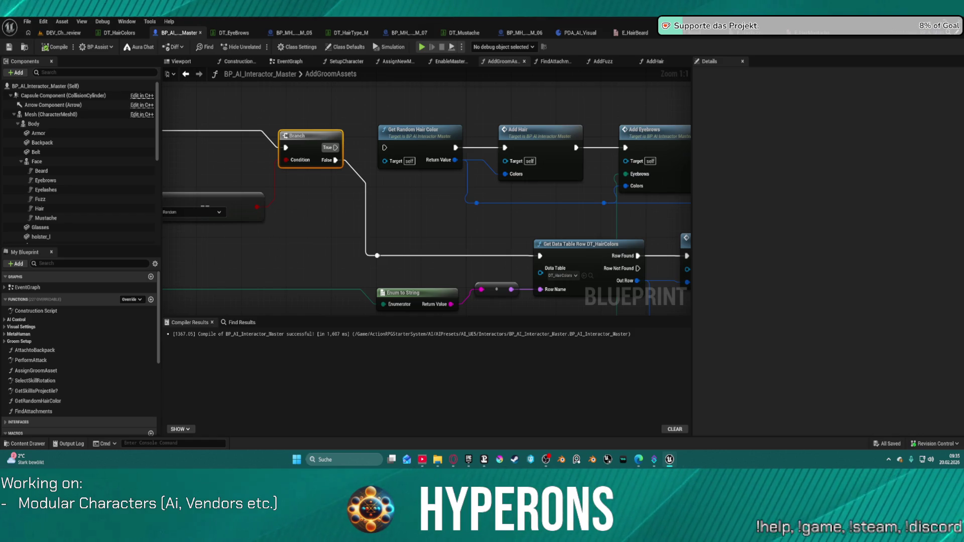
{"action": "left_click_drag", "start_coordinate": [578, 33], "coordinate": [596, 180]}
{"action": "double_click", "coordinate": [685, 176]}
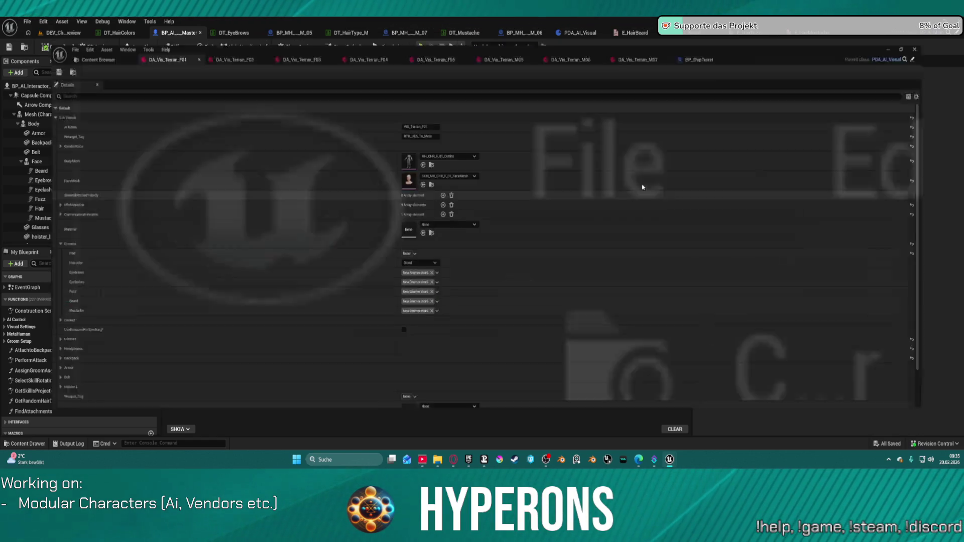
Set Eyebrows, Eyelashes, Fuzz, Beard and Mustache to None in DA_Vis_Terran_F01 and save.
{"action": "left_click", "coordinate": [412, 272]}
{"action": "left_click", "coordinate": [518, 259]}
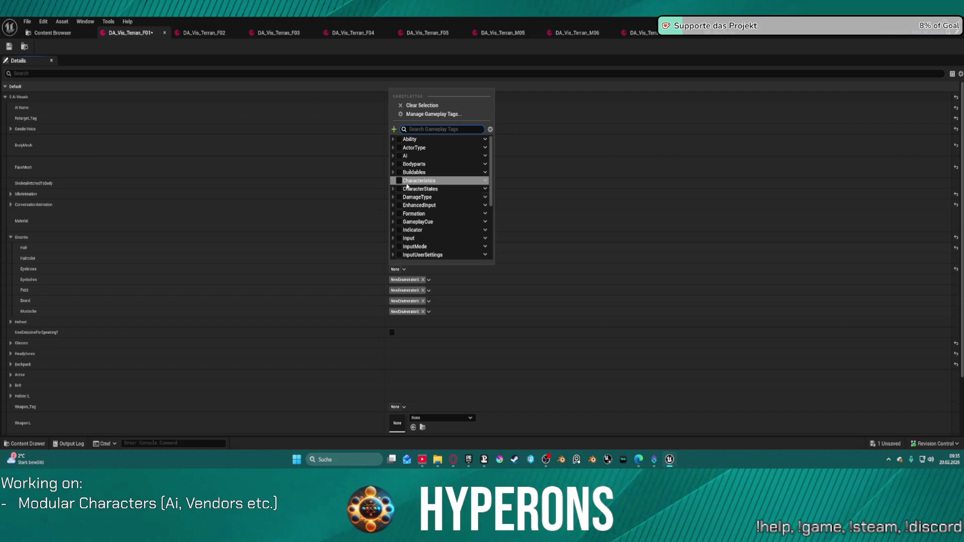
{"action": "left_click", "coordinate": [497, 95]}
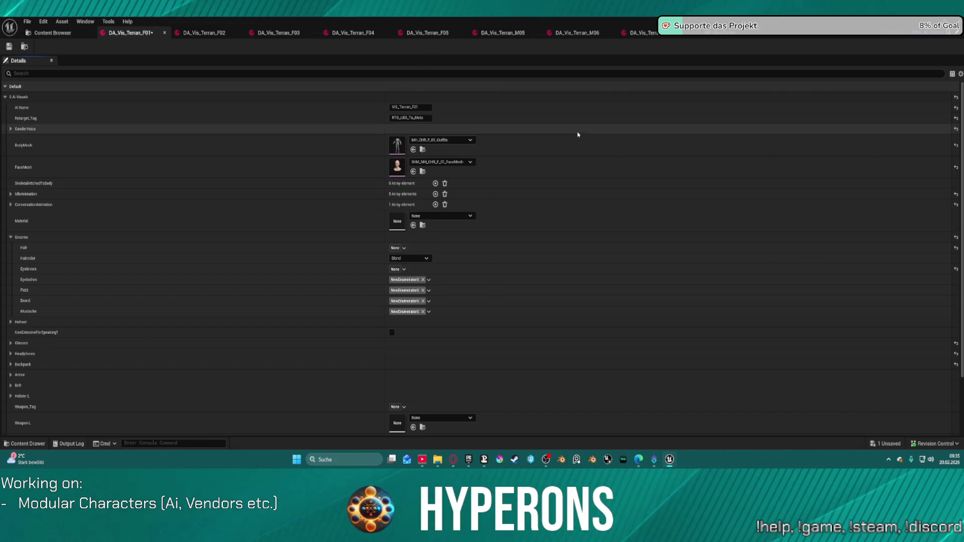
{"action": "left_click", "coordinate": [378, 250]}
{"action": "key", "text": "ctrl+v"}
{"action": "key", "text": "ctrl+v"}
{"action": "key", "text": "ctrl+v"}
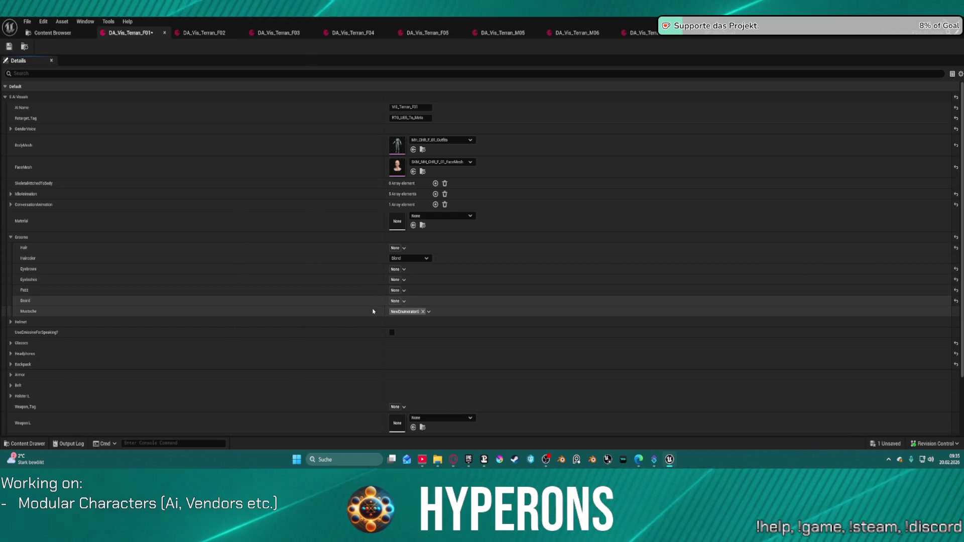
{"action": "key", "text": "ctrl+v"}
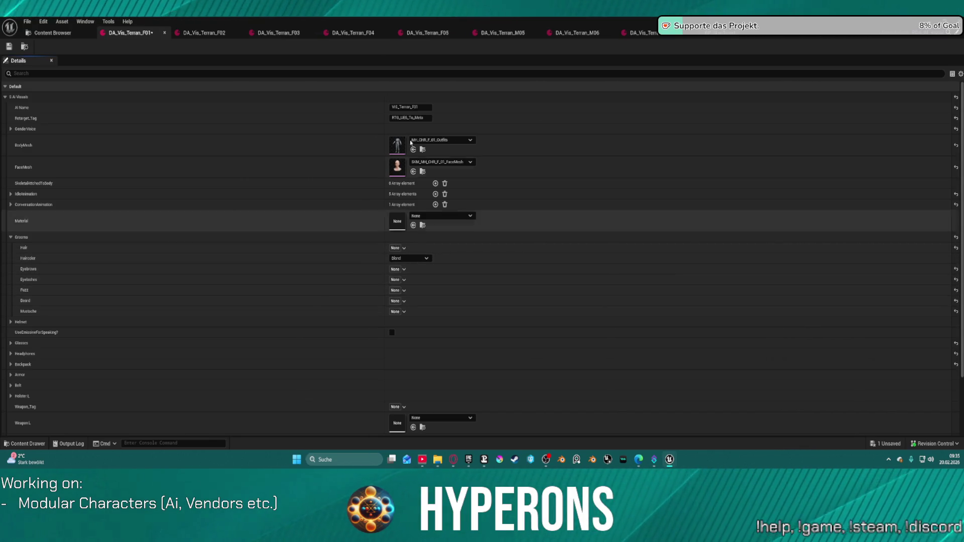
{"action": "key", "text": "ctrl+s"}
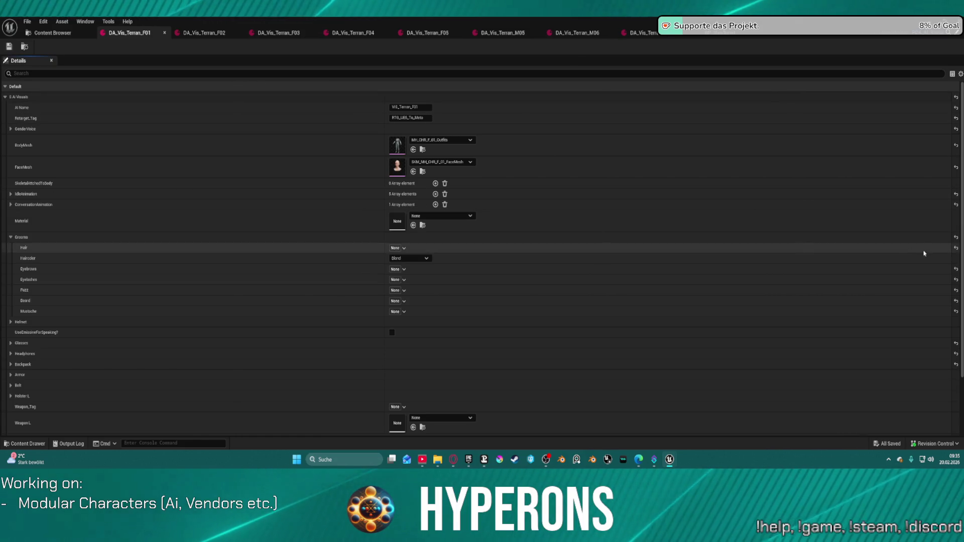
Reset the Grooms settings to defaults, then open the BP_ShipTurret blueprint.
{"action": "left_click", "coordinate": [958, 239]}
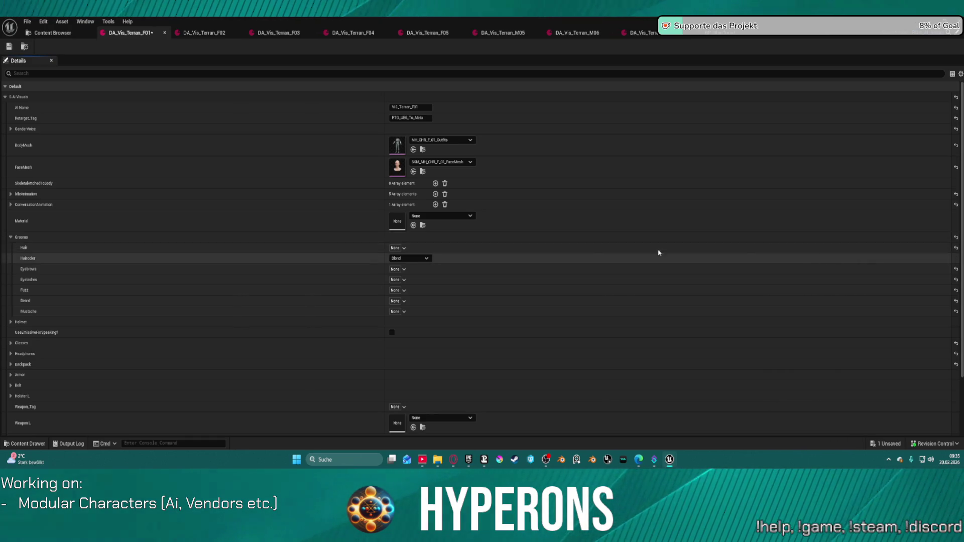
{"action": "left_click", "coordinate": [394, 252]}
{"action": "left_click", "coordinate": [336, 252]}
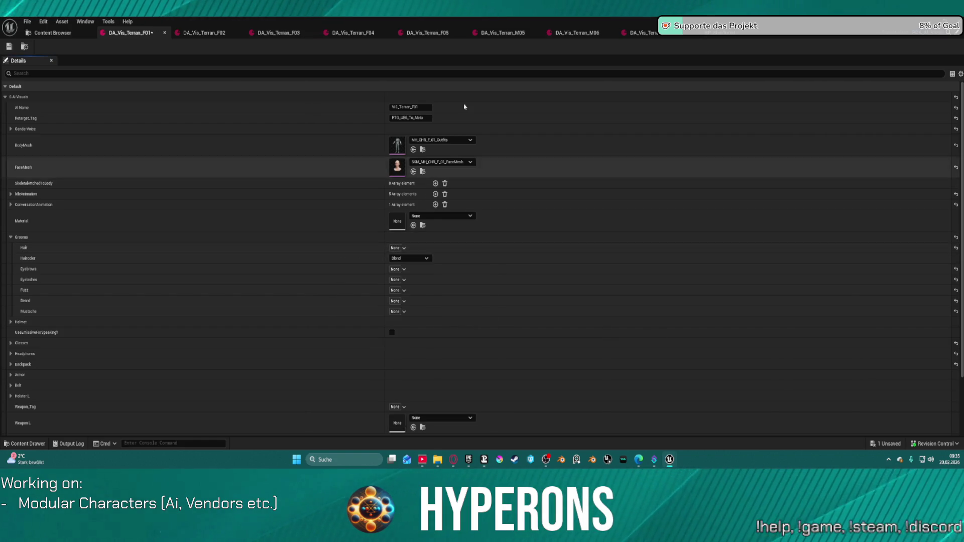
{"action": "left_click", "coordinate": [754, 33]}
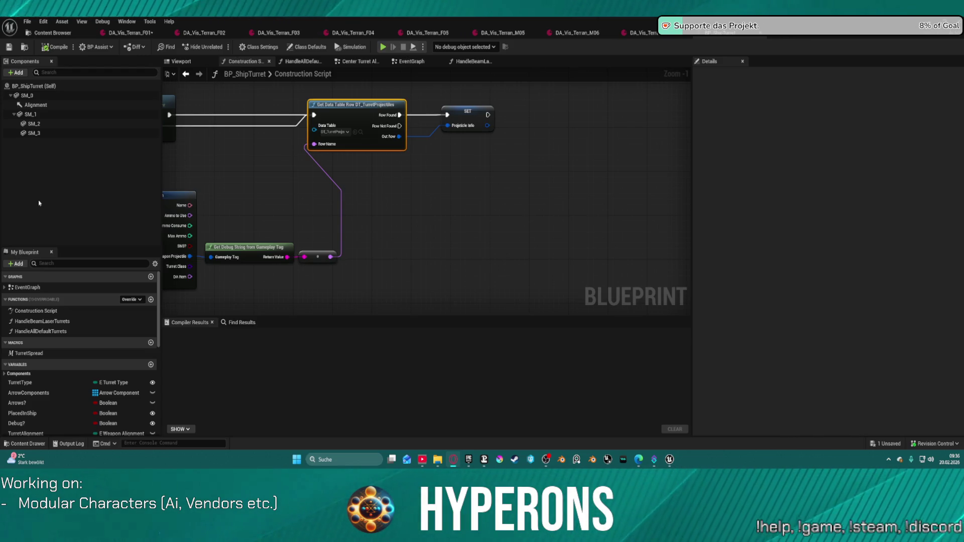
Check the other DA_Vis_Terran asset, then return to the BP_AI_Interactor_Master window.
{"action": "left_click", "coordinate": [347, 105]}
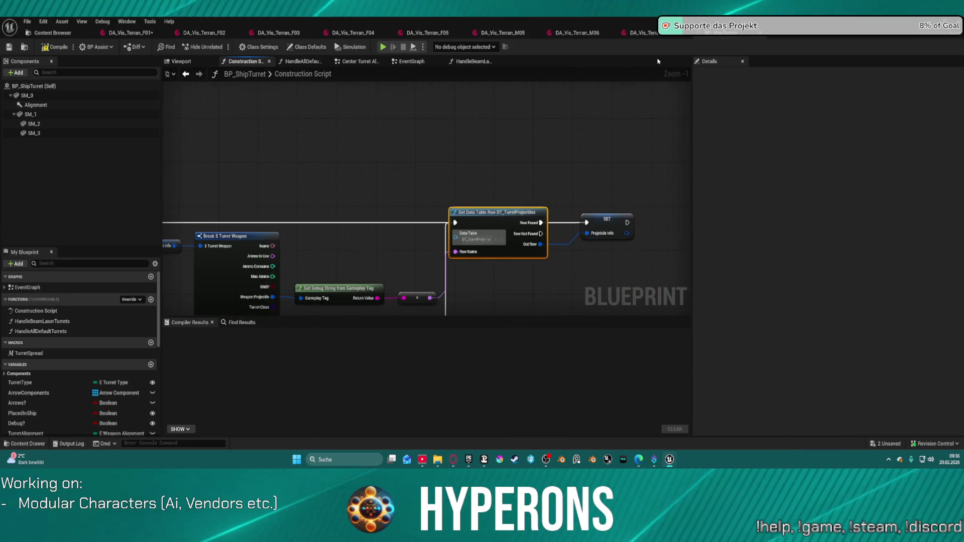
{"action": "left_click", "coordinate": [678, 33]}
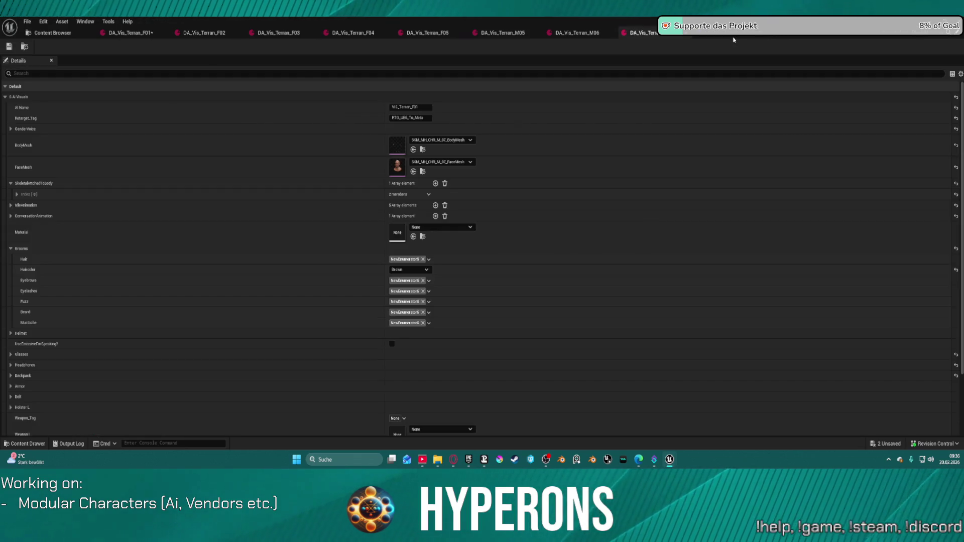
{"action": "key", "text": "alt+Tab"}
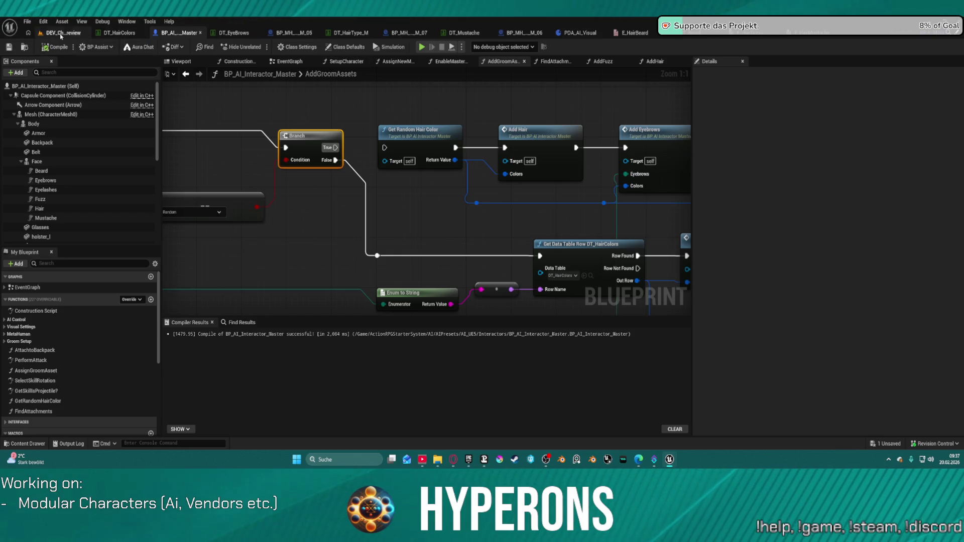
Select the first interactor in DEV_CharacterPreview and show BP_AI_Interactor_Master's AddGroomAssets graph zoomed out.
{"action": "left_click", "coordinate": [62, 33]}
{"action": "left_click_drag", "start_coordinate": [246, 298], "coordinate": [223, 301]}
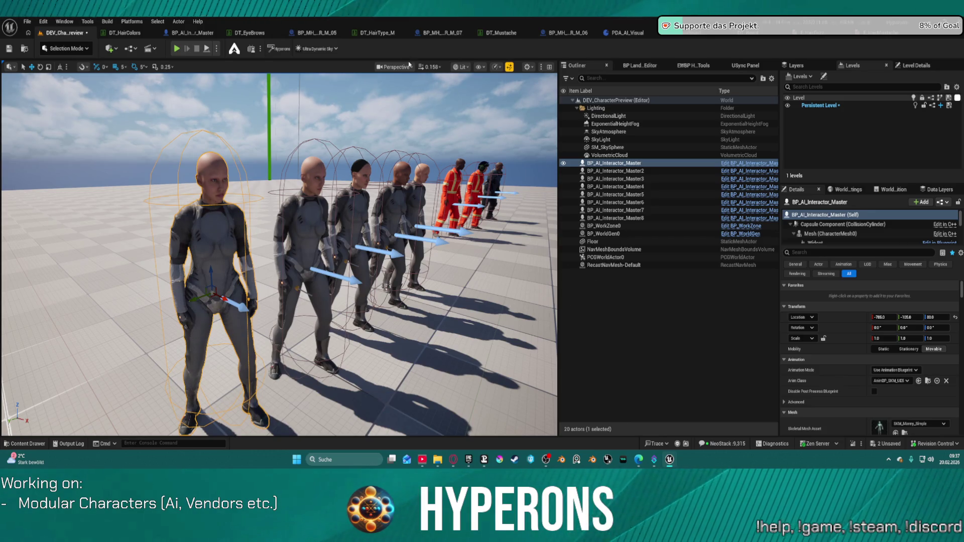
{"action": "scroll", "coordinate": [869, 351], "scroll_direction": "down", "scroll_amount": 3}
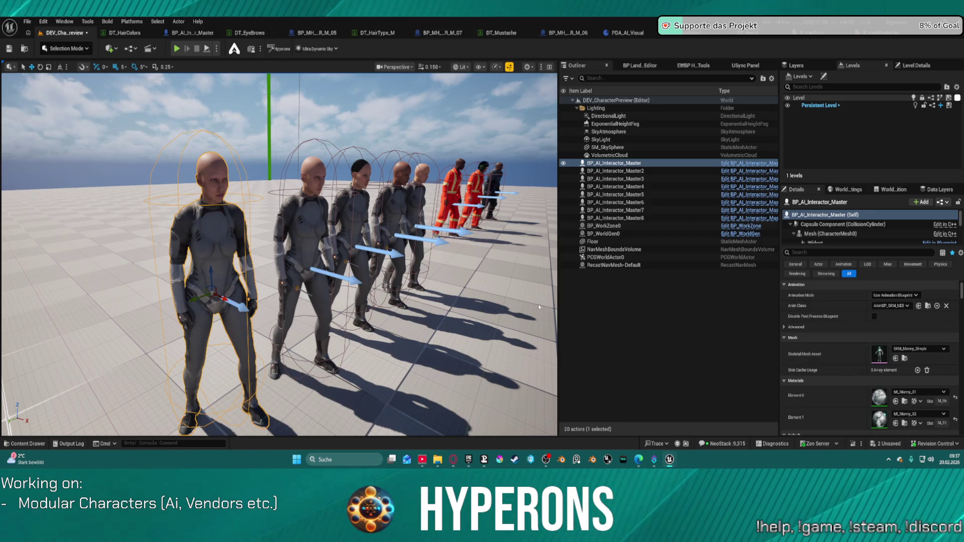
{"action": "left_click", "coordinate": [625, 164]}
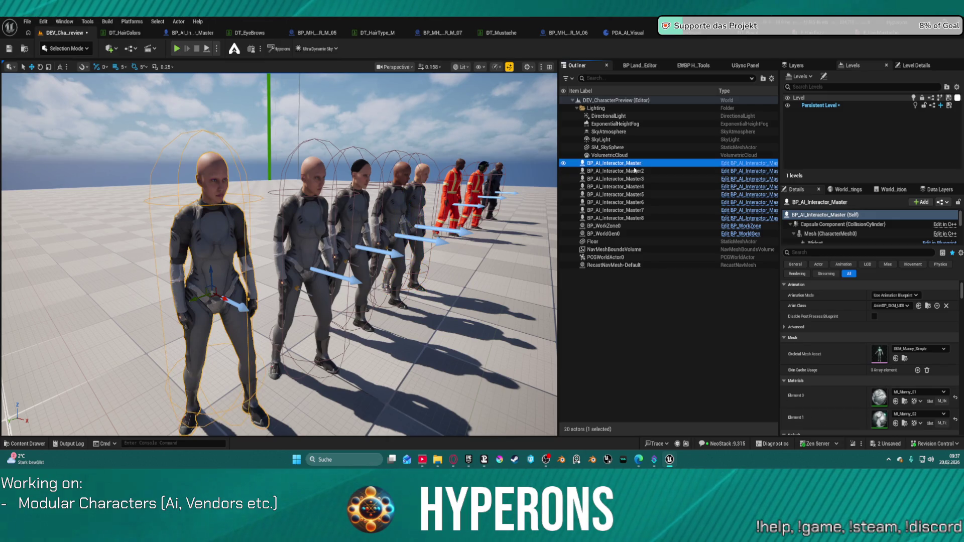
{"action": "scroll", "coordinate": [909, 365], "scroll_direction": "down", "scroll_amount": 3}
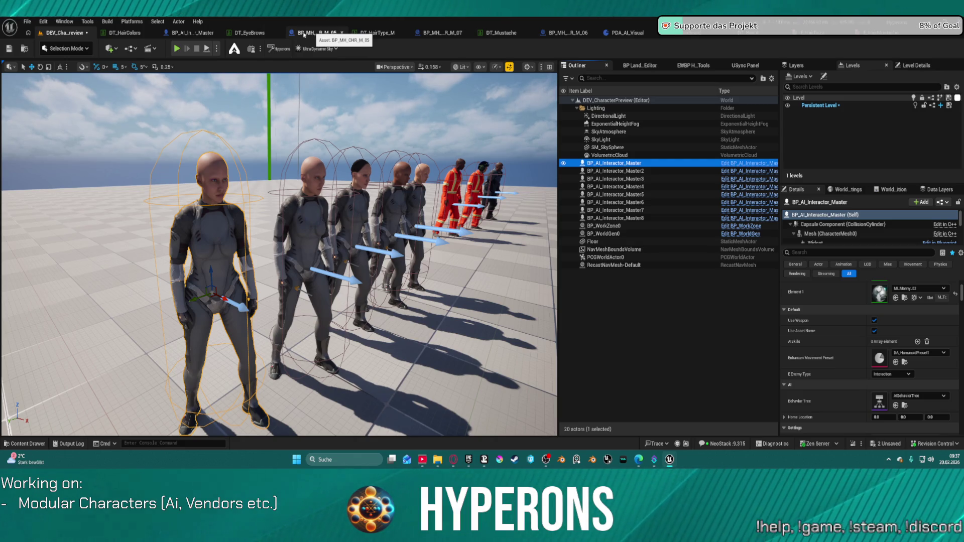
{"action": "left_click", "coordinate": [195, 33]}
{"action": "scroll", "coordinate": [415, 205], "scroll_direction": "down", "scroll_amount": 2}
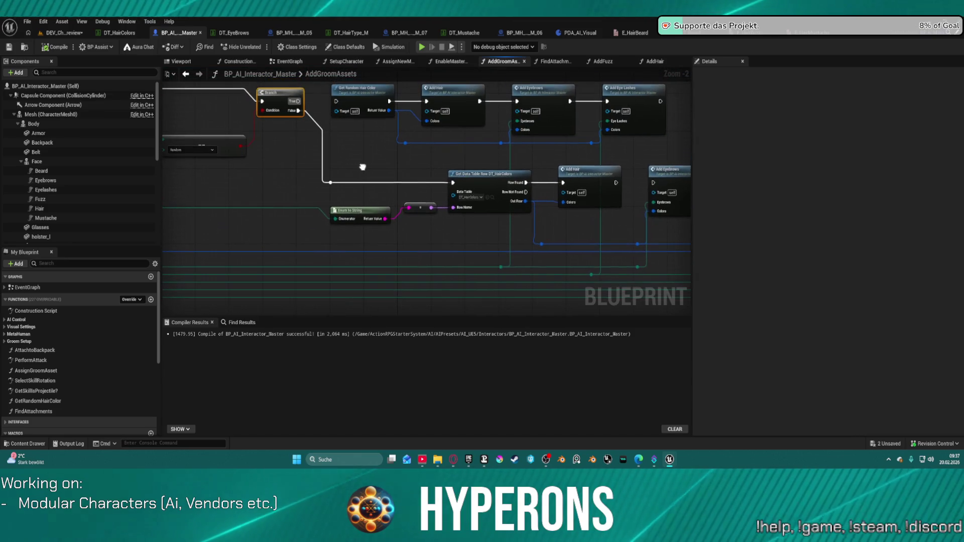
Make AddHair's Find Substring search 'Bodyparts.Hair.Cuts.Female.' and compile the interactor Blueprint.
{"action": "left_click_drag", "start_coordinate": [362, 164], "coordinate": [347, 134]}
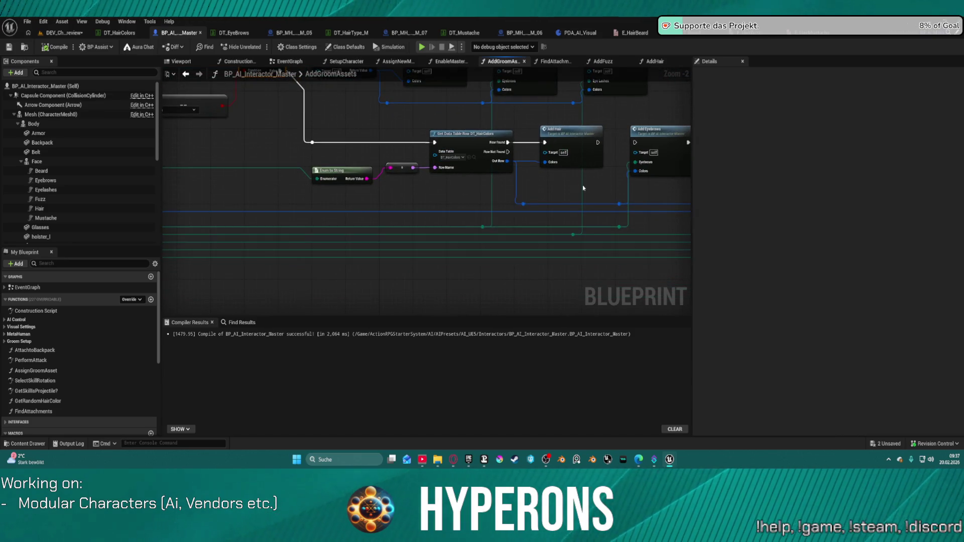
{"action": "double_click", "coordinate": [581, 160]}
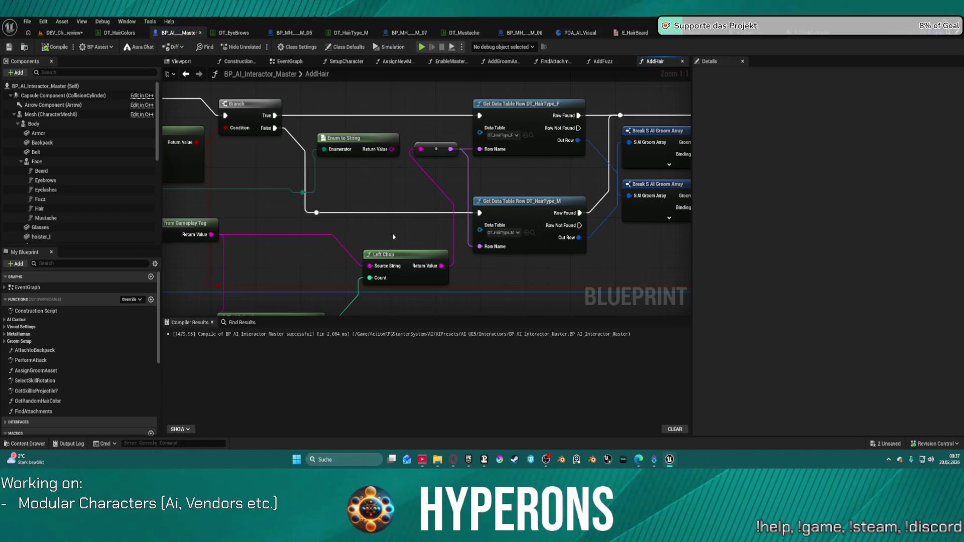
{"action": "mouse_move", "coordinate": [584, 210]}
{"action": "left_mouse_down"}
{"action": "mouse_move", "coordinate": [492, 197]}
{"action": "mouse_move", "coordinate": [715, 159]}
{"action": "left_mouse_up"}
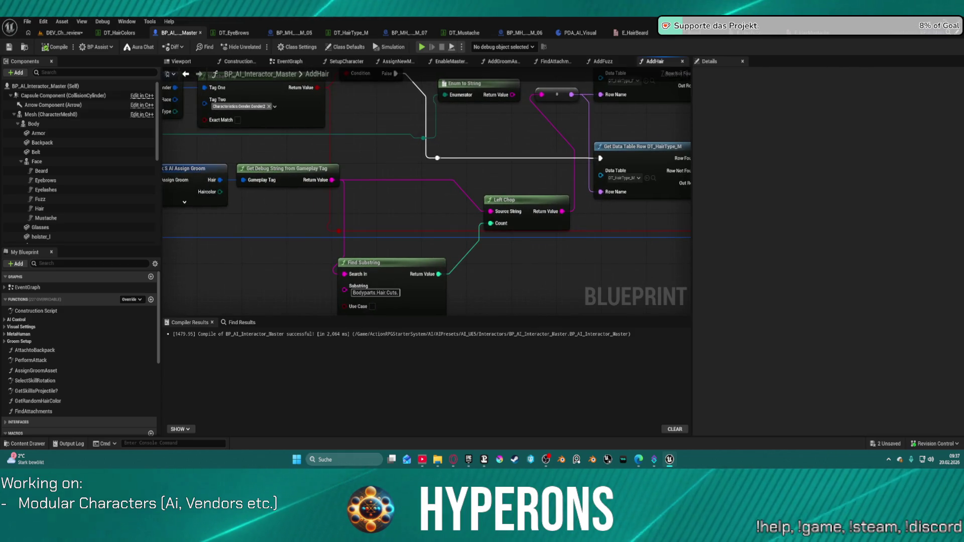
{"action": "left_click", "coordinate": [398, 294]}
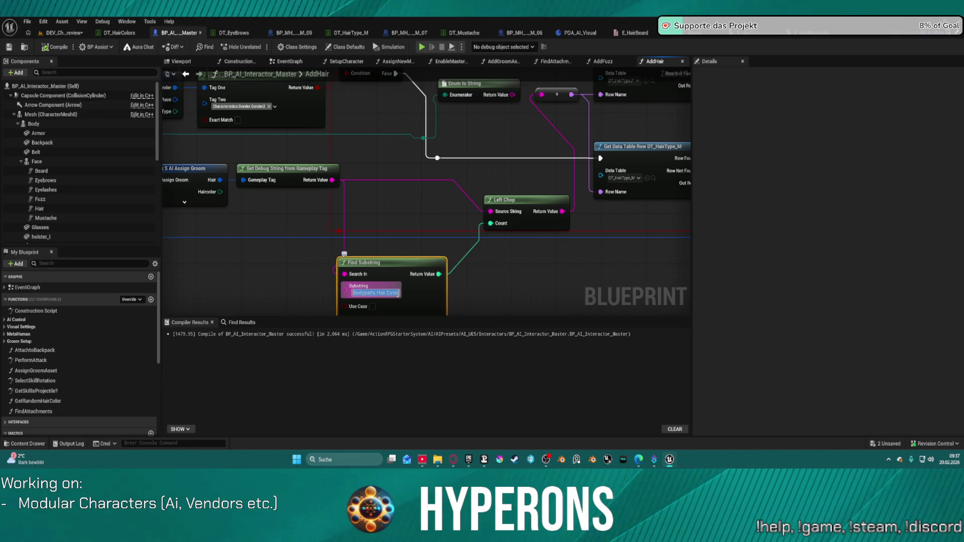
{"action": "type", "text": ".Fema"}
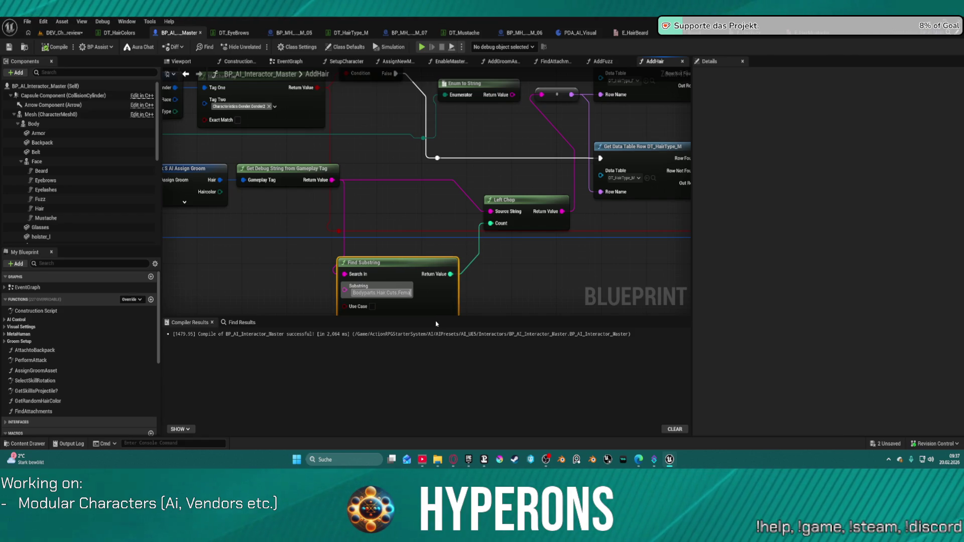
{"action": "type", "text": "le."}
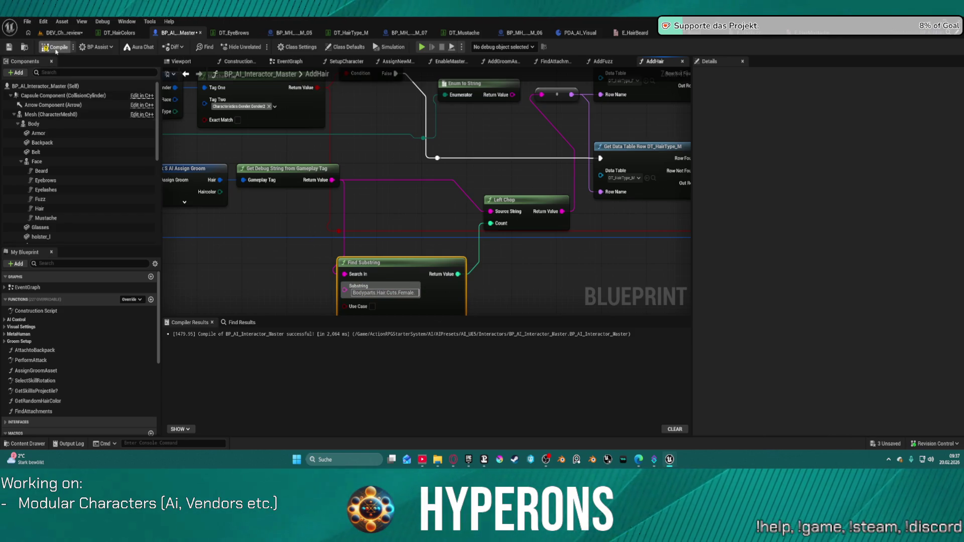
{"action": "left_click", "coordinate": [56, 48]}
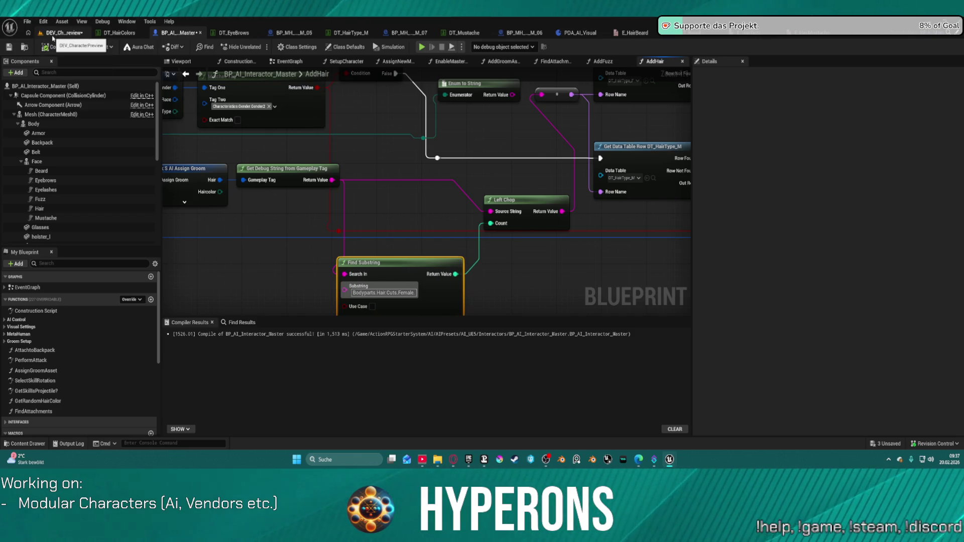
{"action": "left_click", "coordinate": [53, 36]}
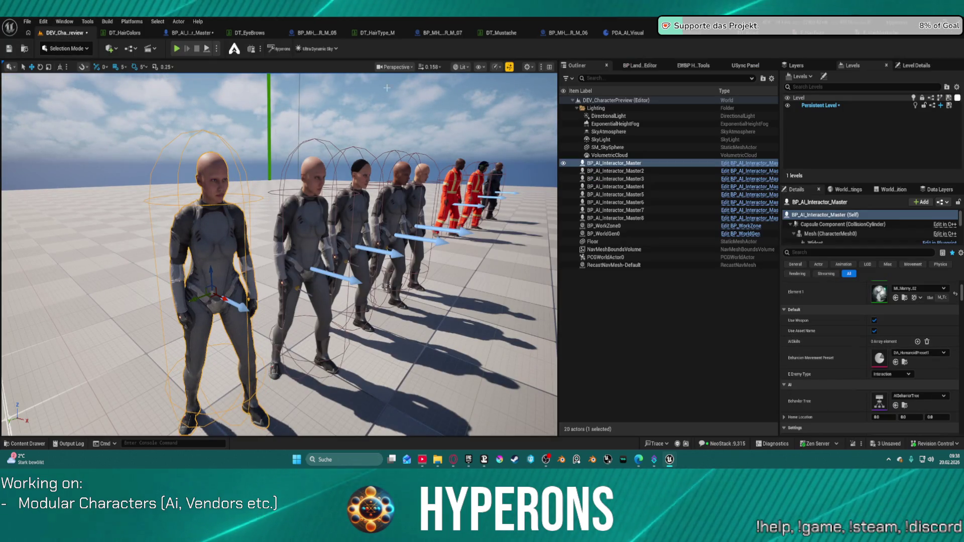
Glance at the DT_HairColors and DT_EyeBrows tables, then drag a wire off Get Debug String's Return Value.
{"action": "left_click", "coordinate": [134, 33]}
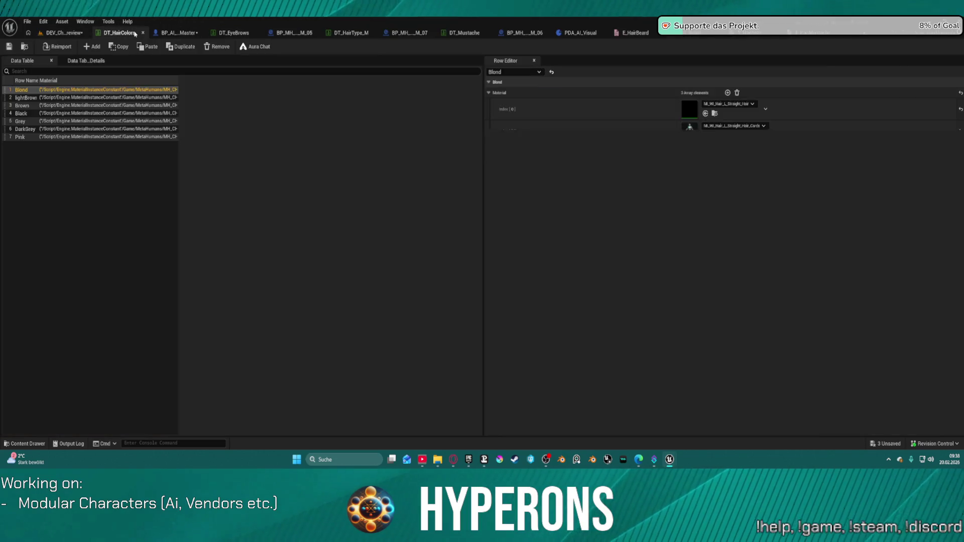
{"action": "left_click", "coordinate": [234, 32]}
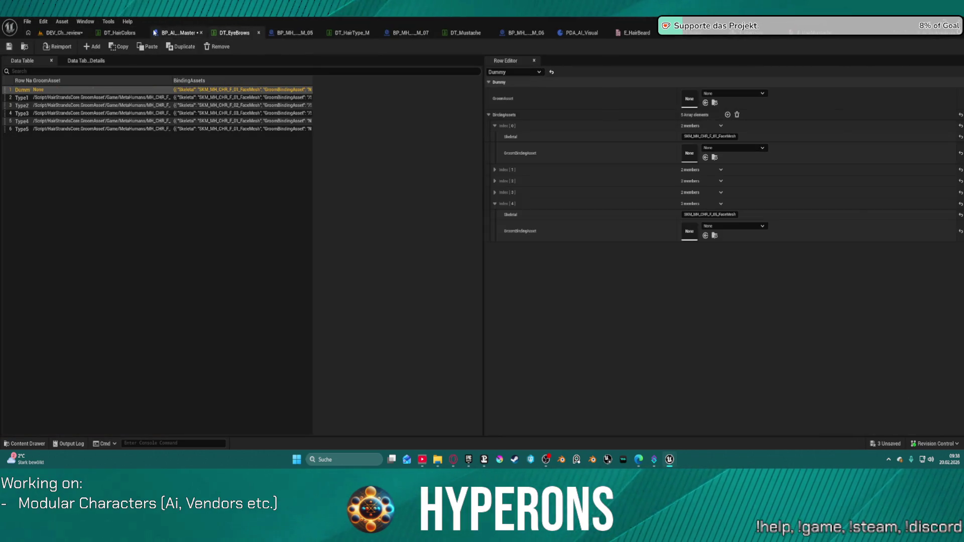
{"action": "left_click", "coordinate": [179, 32]}
{"action": "left_click_drag", "start_coordinate": [331, 178], "coordinate": [429, 174]}
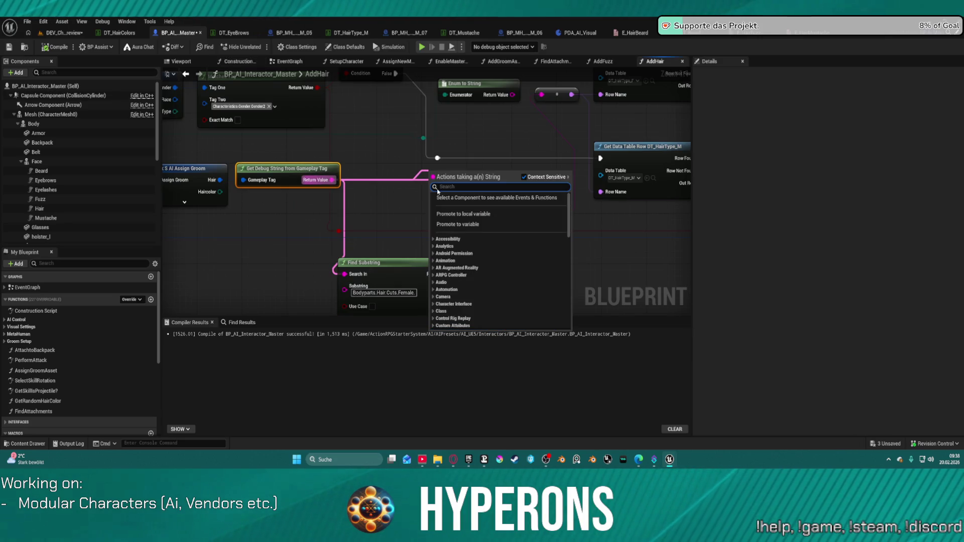
Add a Right Chop on the debug string with Find Substring's result wired into its Count.
{"action": "type", "text": "chop righ"}
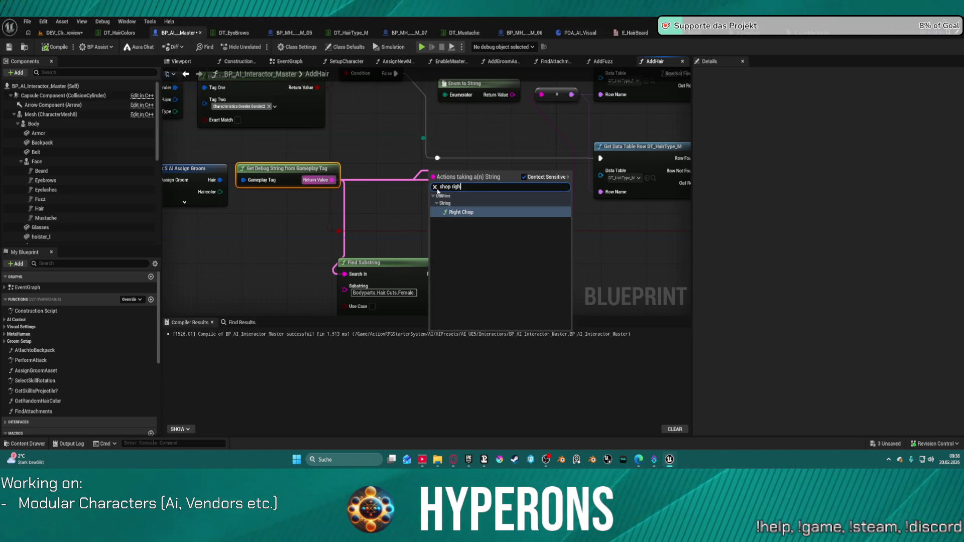
{"action": "key", "text": "Return"}
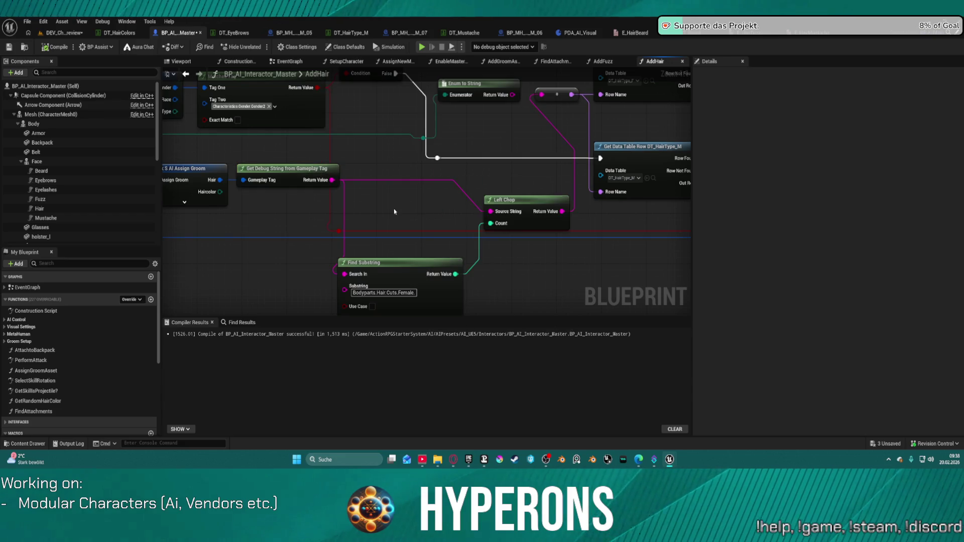
{"action": "left_click_drag", "start_coordinate": [330, 184], "coordinate": [459, 182]}
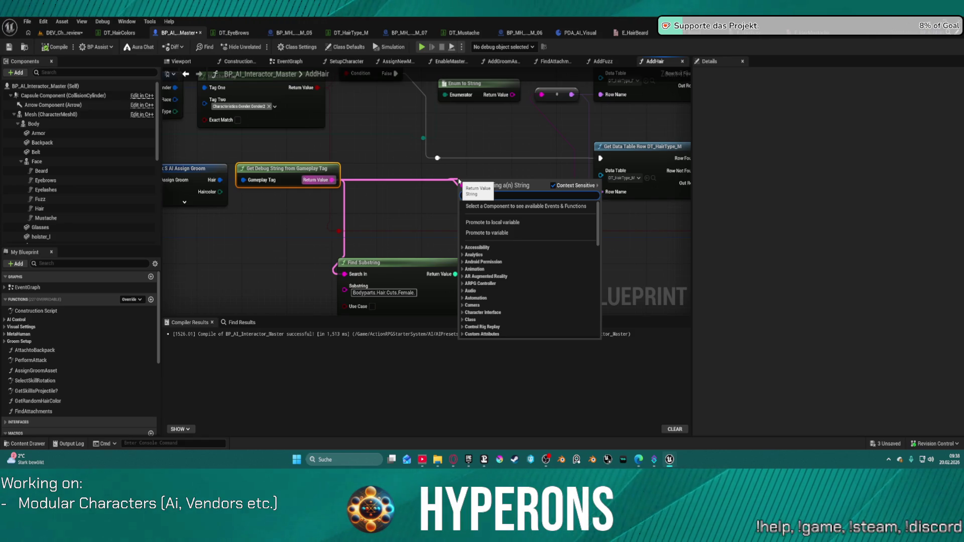
{"action": "type", "text": "ch"}
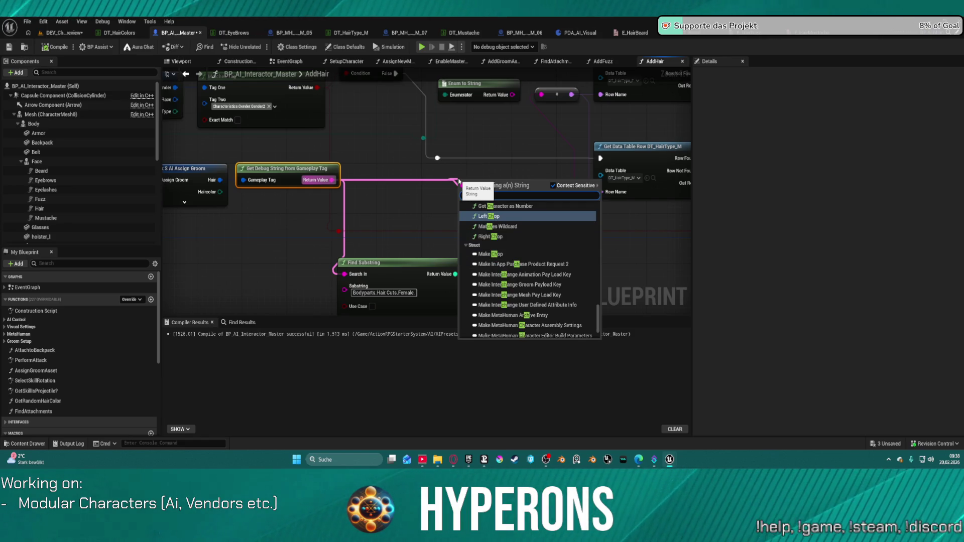
{"action": "left_click", "coordinate": [513, 237]}
{"action": "left_click_drag", "start_coordinate": [455, 274], "coordinate": [462, 208]}
{"action": "mouse_move", "coordinate": [534, 192]}
{"action": "left_mouse_down"}
{"action": "mouse_move", "coordinate": [552, 123]}
{"action": "mouse_move", "coordinate": [541, 95]}
{"action": "left_mouse_up"}
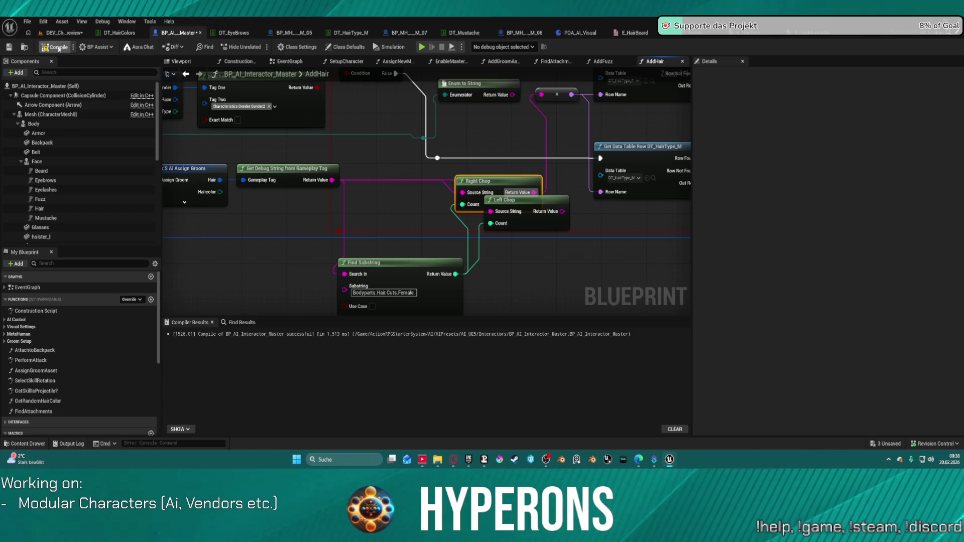
{"action": "left_click", "coordinate": [64, 32]}
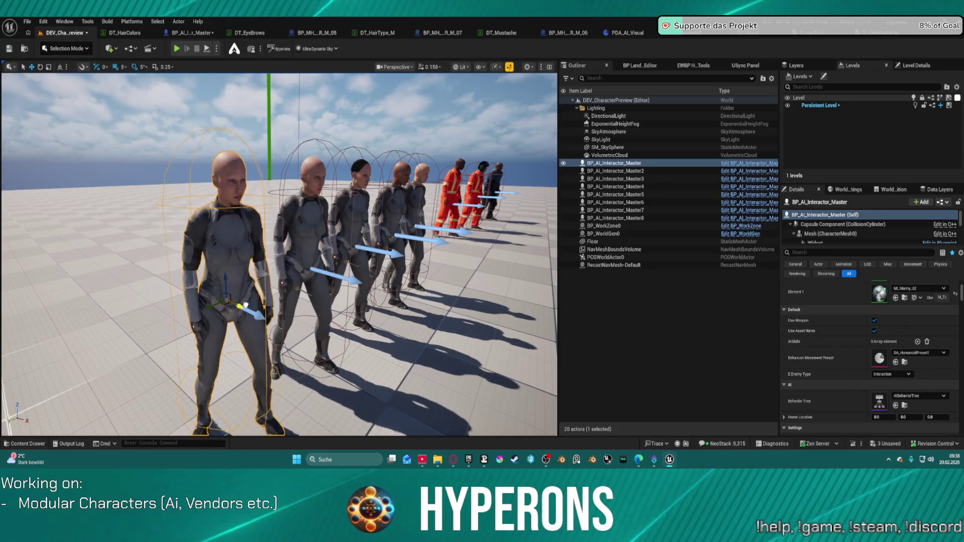
Locate DT_HairType_M in the Content Browser and open the DT_HairType_F table.
{"action": "left_click", "coordinate": [811, 252]}
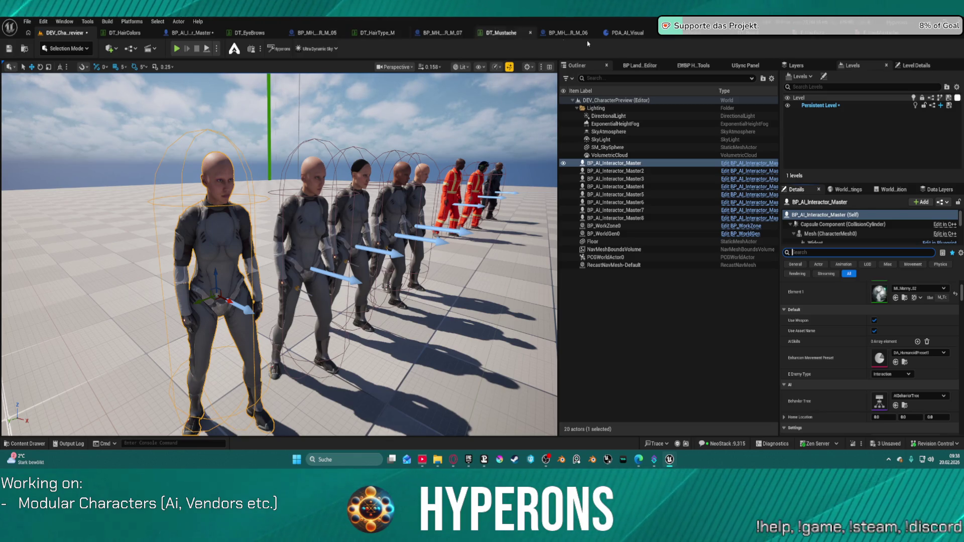
{"action": "left_click", "coordinate": [374, 35]}
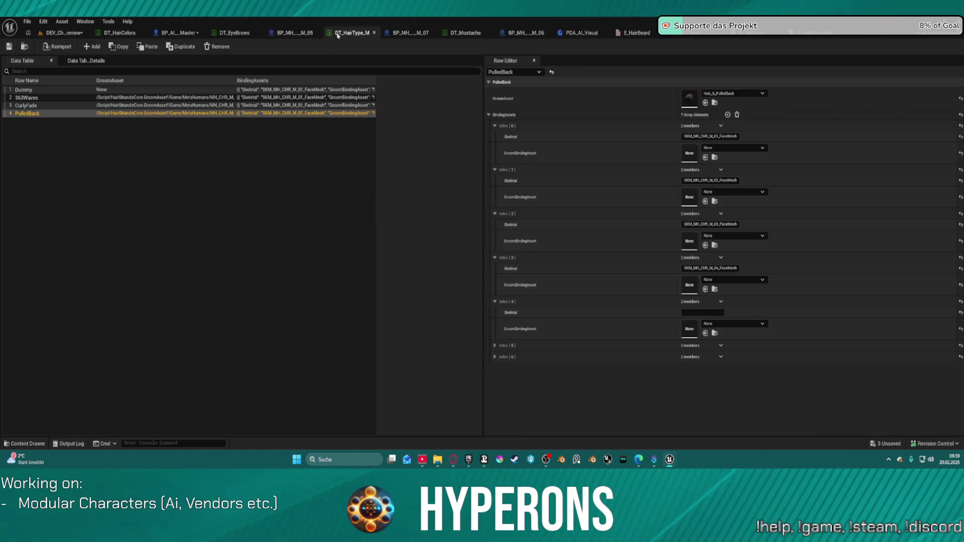
{"action": "left_click", "coordinate": [24, 47]}
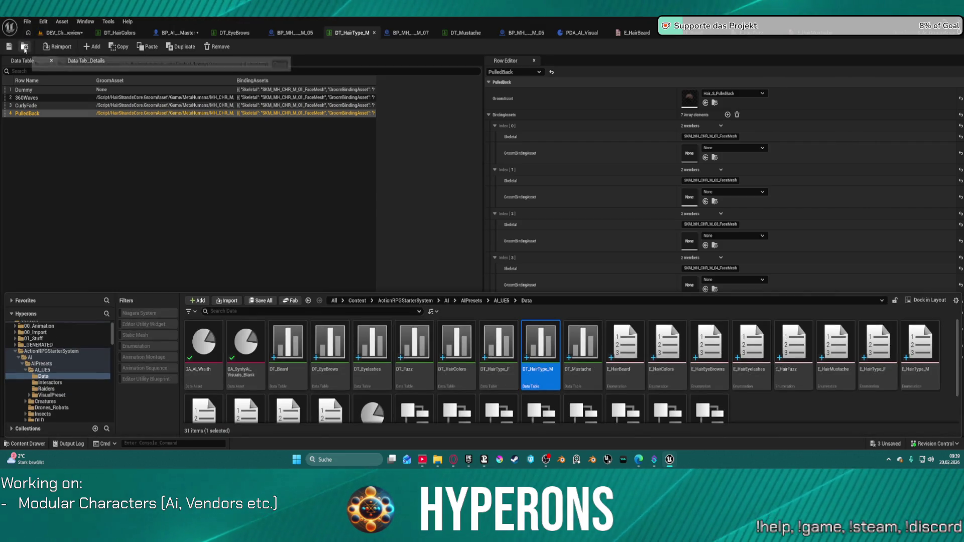
{"action": "double_click", "coordinate": [492, 369]}
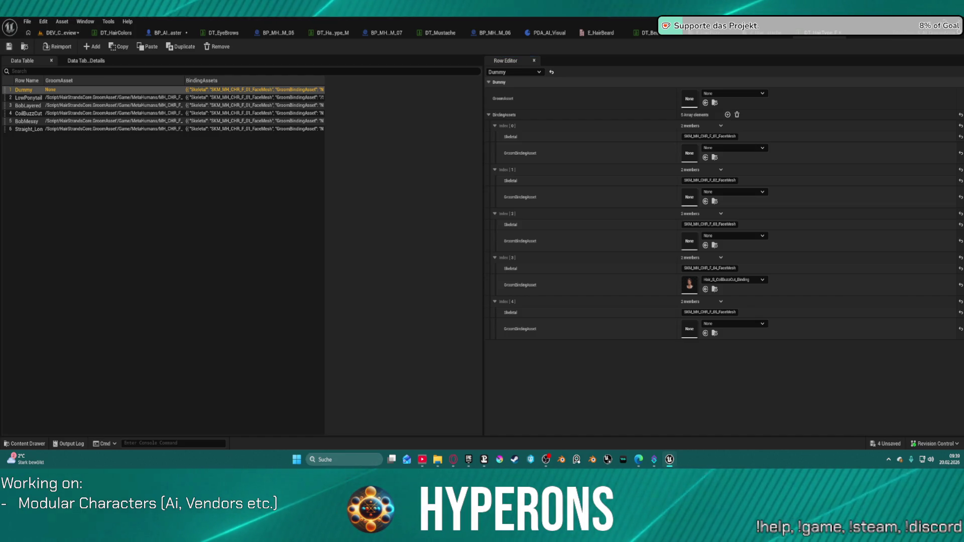
Save all modified assets, checking out the locked package, and return to the AddHair graph.
{"action": "left_click", "coordinate": [13, 49]}
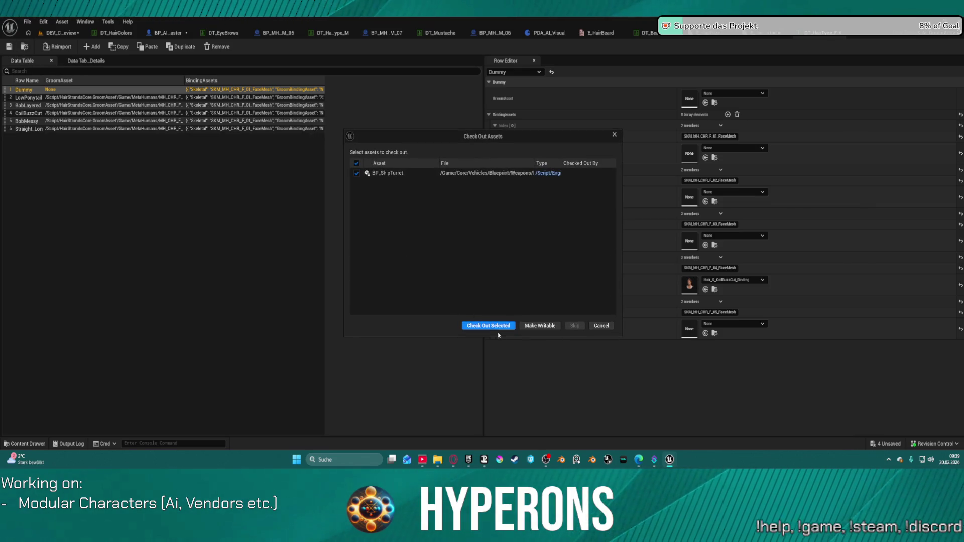
{"action": "left_click", "coordinate": [488, 326]}
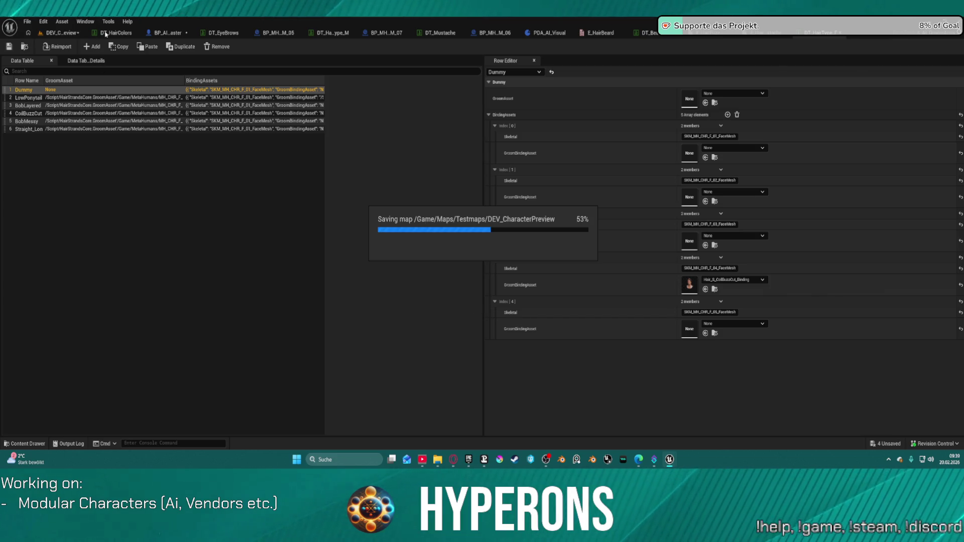
{"action": "left_click", "coordinate": [65, 34]}
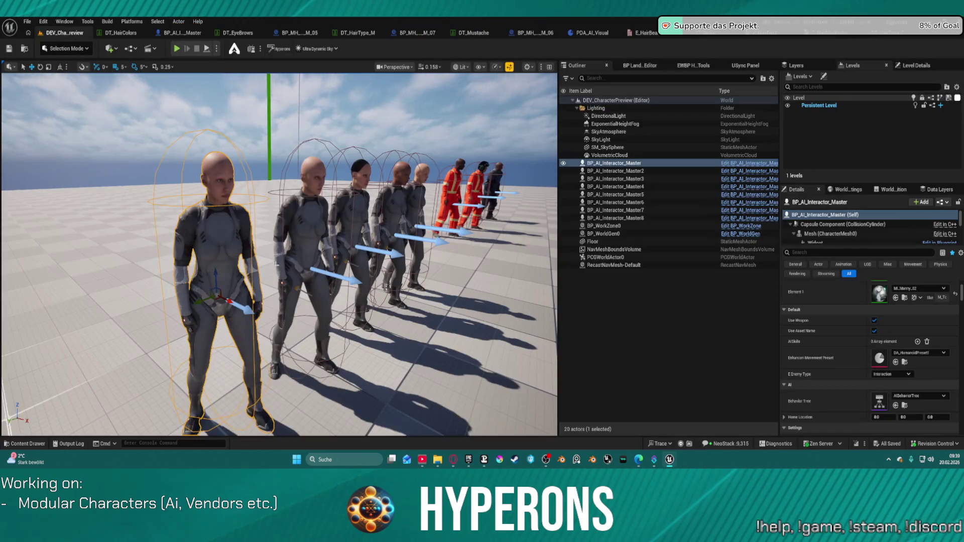
{"action": "left_click_drag", "start_coordinate": [231, 300], "coordinate": [225, 300]}
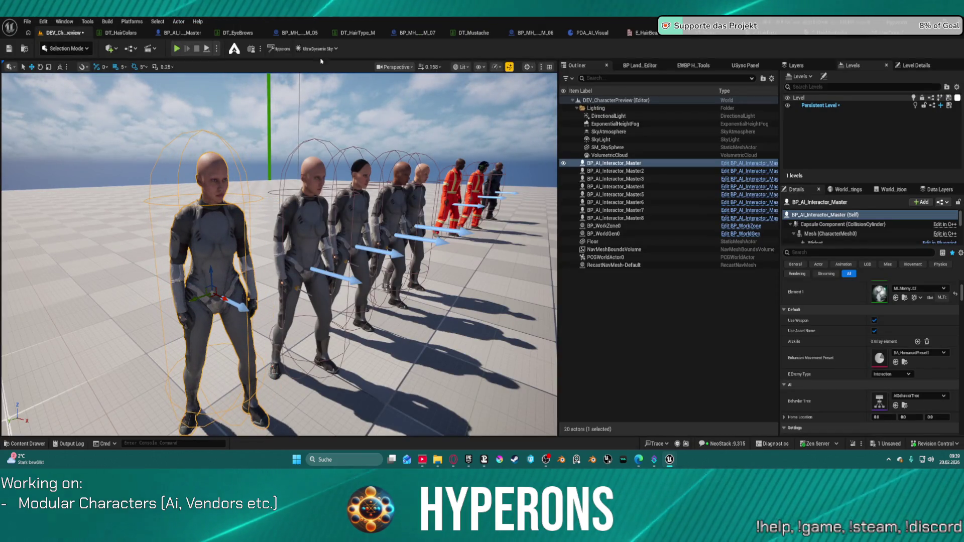
{"action": "left_click", "coordinate": [195, 32]}
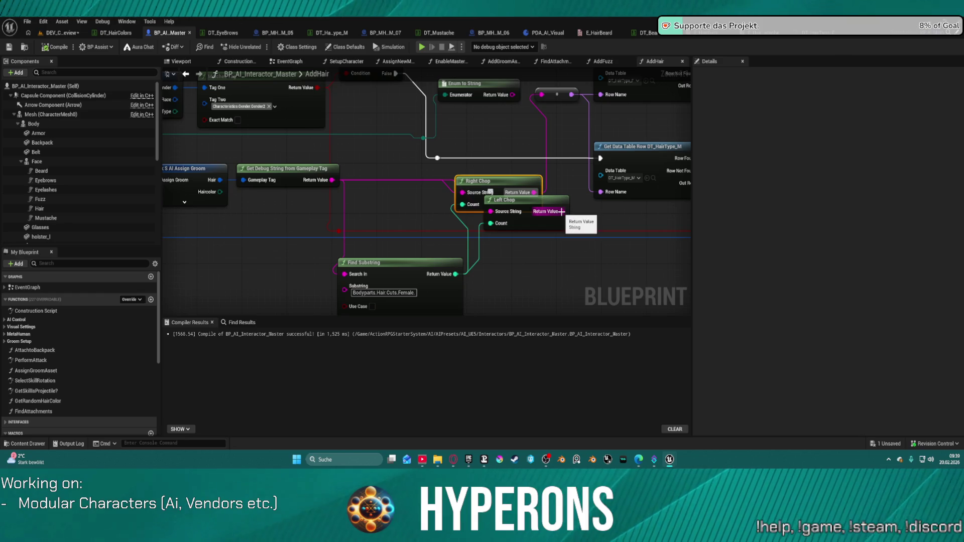
Move the first character in the preview level slightly toward the camera.
{"action": "mouse_move", "coordinate": [562, 212]}
{"action": "left_mouse_down"}
{"action": "mouse_move", "coordinate": [573, 216]}
{"action": "mouse_move", "coordinate": [543, 94]}
{"action": "left_mouse_up"}
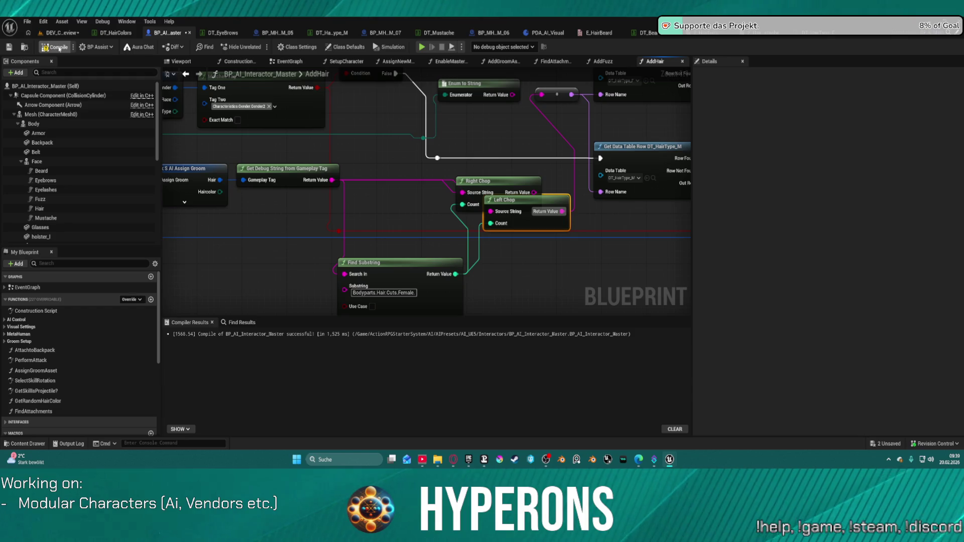
{"action": "left_click", "coordinate": [60, 32]}
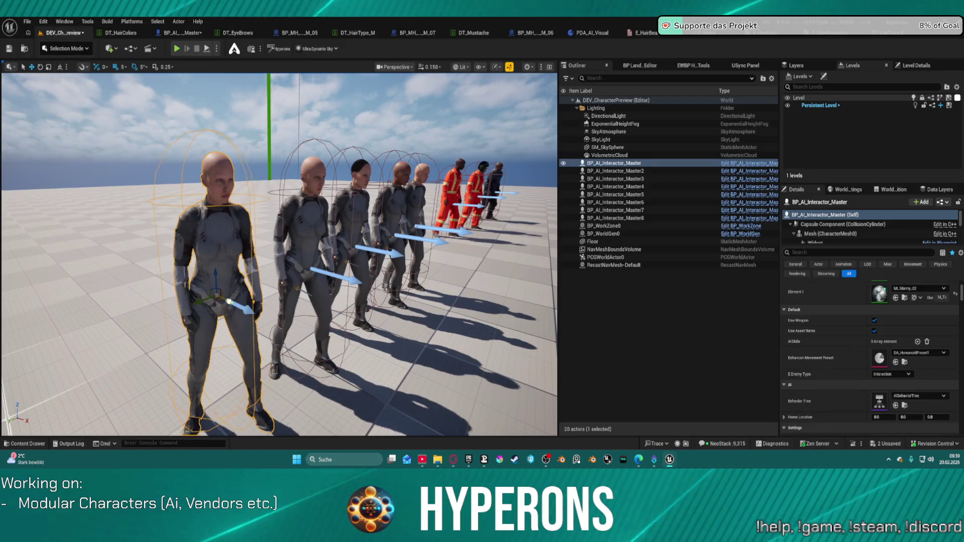
{"action": "left_click_drag", "start_coordinate": [229, 302], "coordinate": [219, 298]}
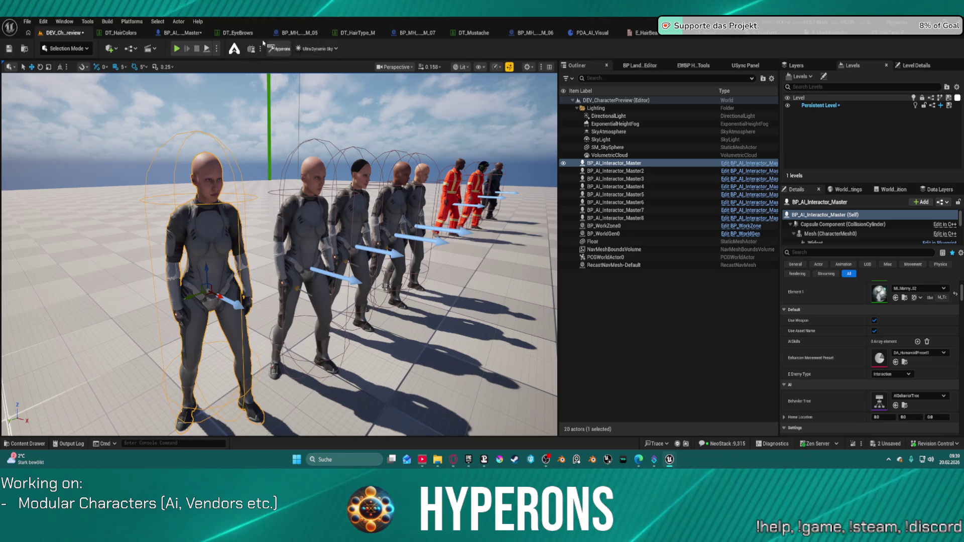
{"action": "left_click", "coordinate": [173, 34]}
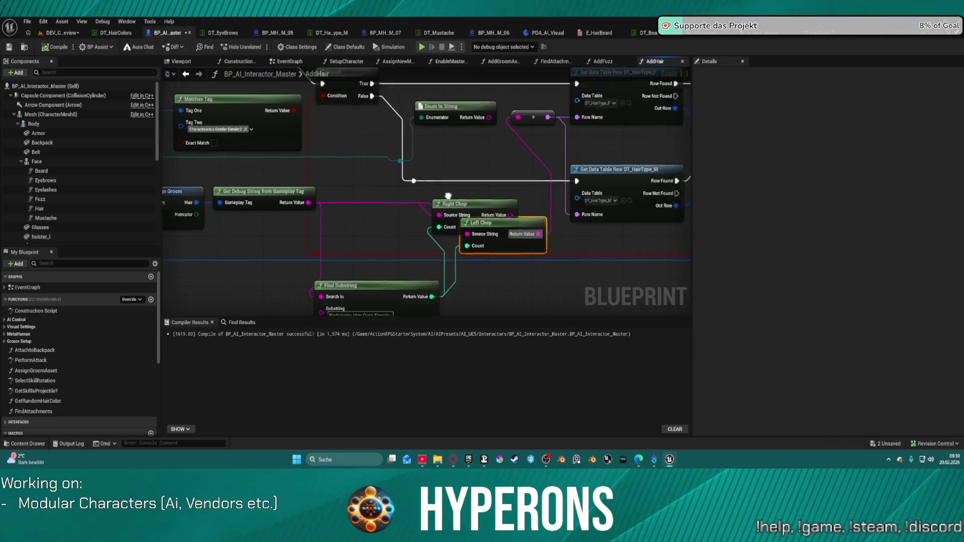
Rearrange AddHair's nodes, placing Right Chop on the execution line and Find Substring up-left.
{"action": "right_click", "coordinate": [412, 116]}
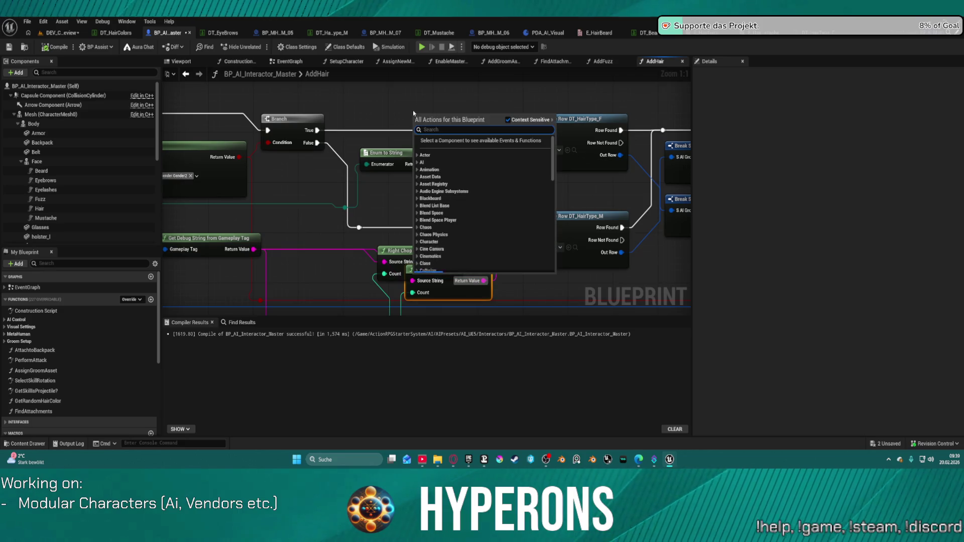
{"action": "type", "text": "pr"}
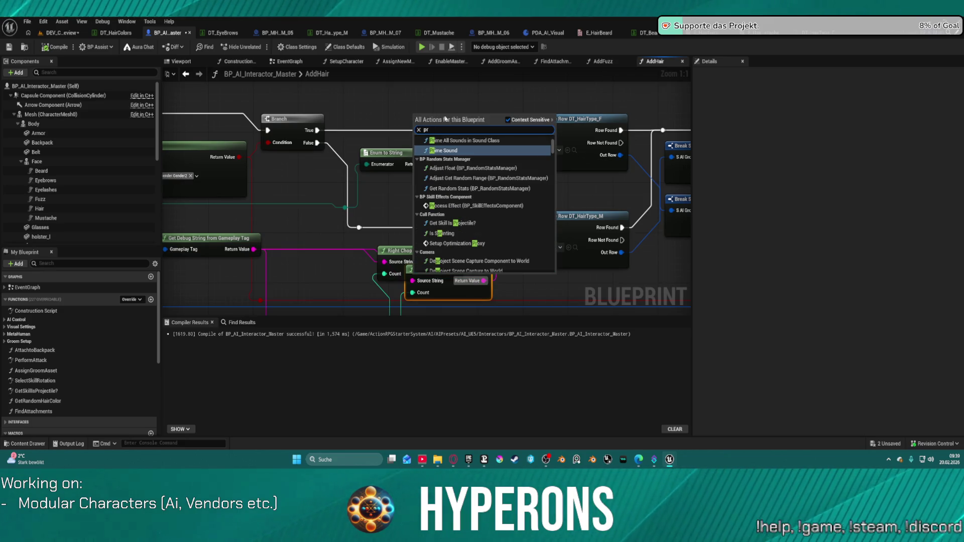
{"action": "left_click", "coordinate": [436, 111]}
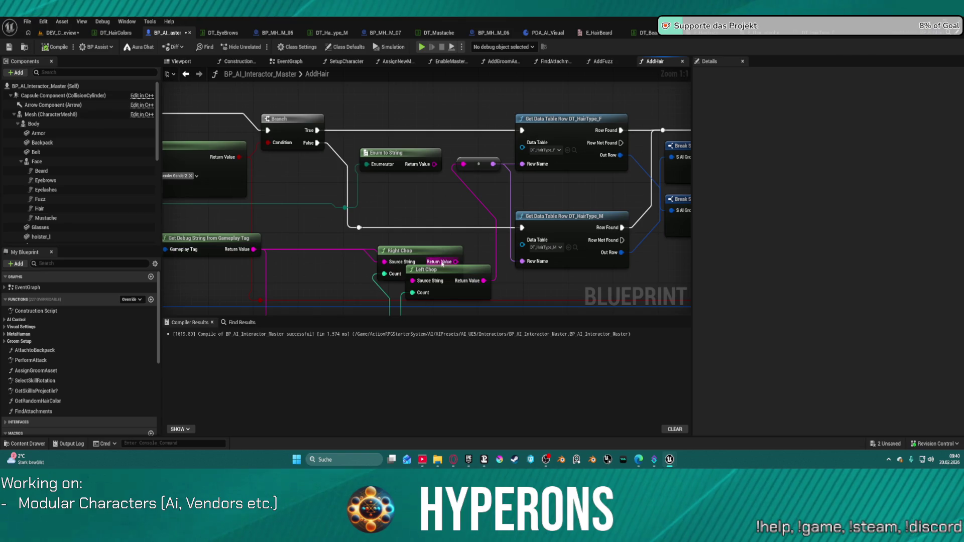
{"action": "left_click_drag", "start_coordinate": [422, 258], "coordinate": [405, 200]}
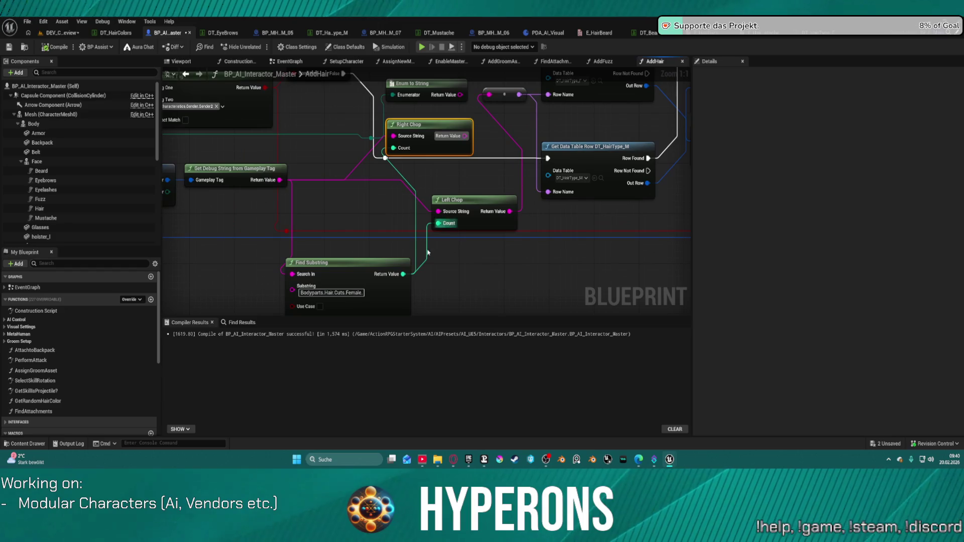
{"action": "left_click_drag", "start_coordinate": [351, 263], "coordinate": [335, 244]}
{"action": "mouse_move", "coordinate": [514, 165]}
{"action": "left_mouse_down"}
{"action": "mouse_move", "coordinate": [440, 227]}
{"action": "mouse_move", "coordinate": [368, 86]}
{"action": "left_mouse_up"}
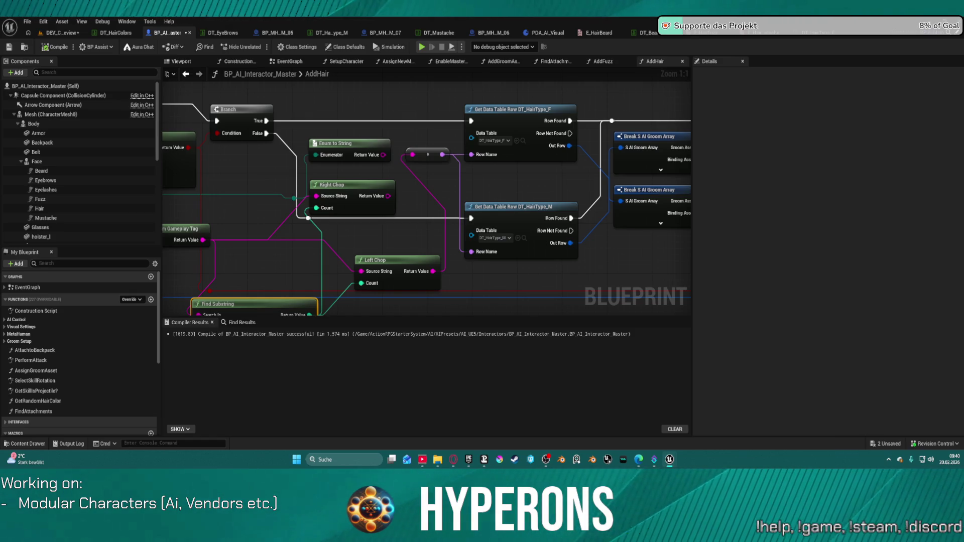
{"action": "left_click_drag", "start_coordinate": [425, 128], "coordinate": [462, 157]}
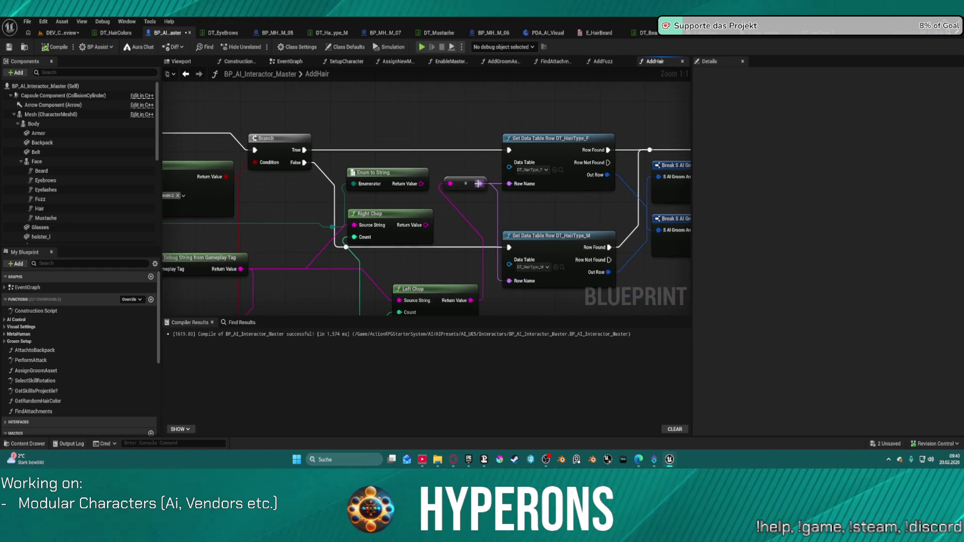
Add a Print String node above the data table nodes.
{"action": "right_click", "coordinate": [465, 121]}
{"action": "type", "text": "print"}
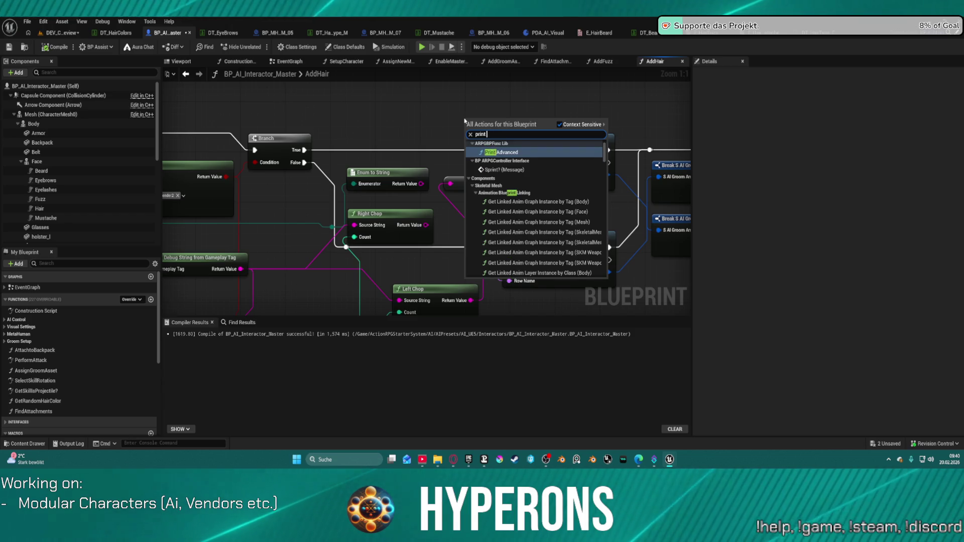
{"action": "type", "text": " string"}
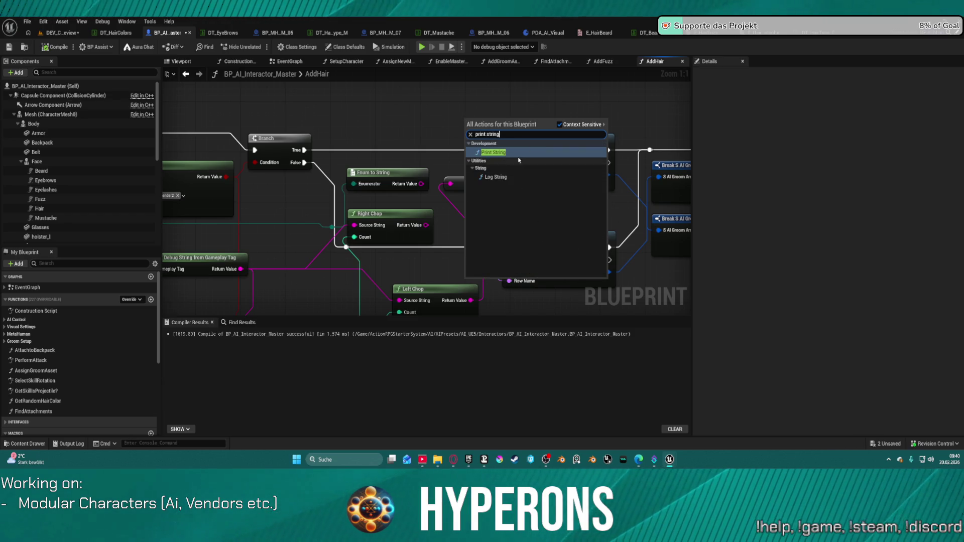
{"action": "key", "text": "Return"}
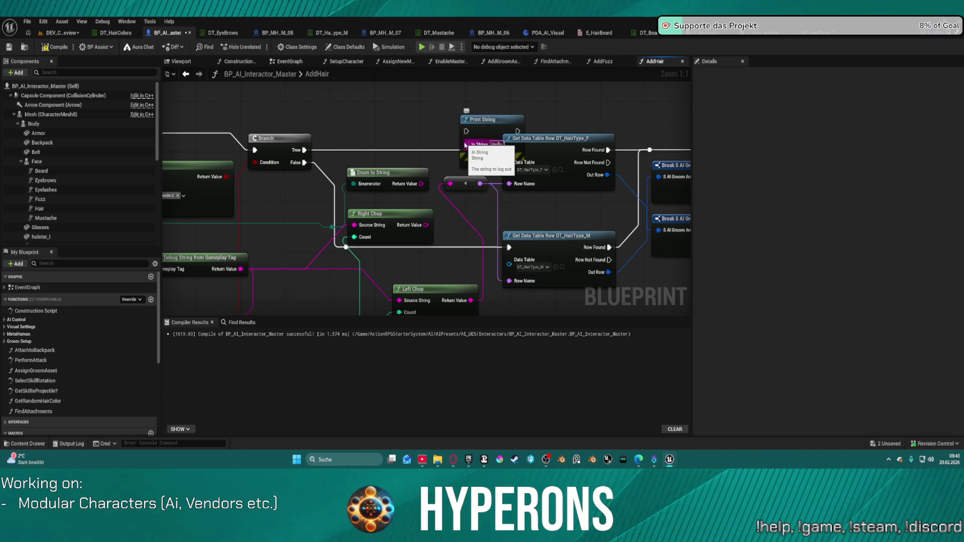
{"action": "left_click_drag", "start_coordinate": [482, 127], "coordinate": [451, 107]}
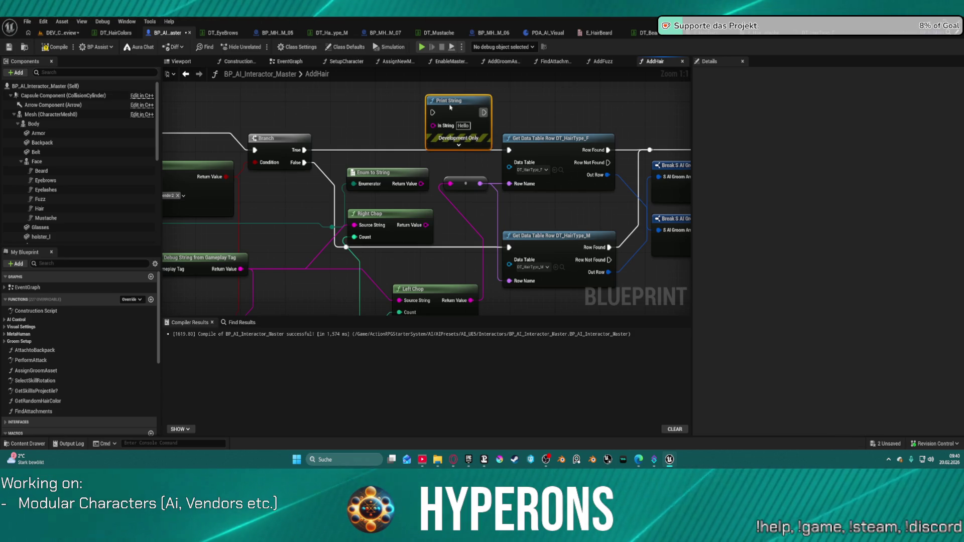
{"action": "scroll", "coordinate": [449, 100], "scroll_direction": "down", "scroll_amount": 3}
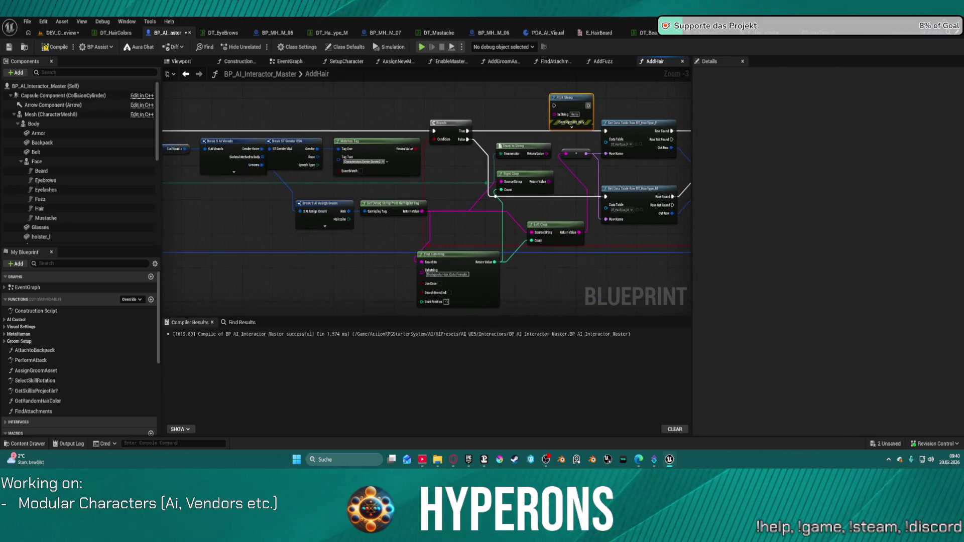
{"action": "mouse_move", "coordinate": [228, 145]}
{"action": "left_mouse_down"}
{"action": "mouse_move", "coordinate": [361, 176]}
{"action": "mouse_move", "coordinate": [390, 209]}
{"action": "mouse_move", "coordinate": [676, 247]}
{"action": "left_mouse_up"}
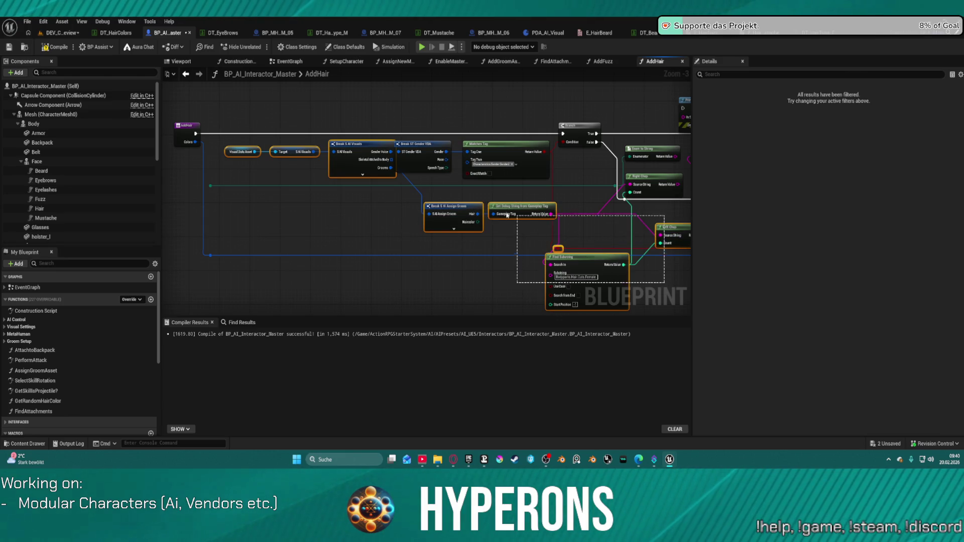
{"action": "left_click_drag", "start_coordinate": [527, 213], "coordinate": [375, 210]}
{"action": "left_click", "coordinate": [546, 105]}
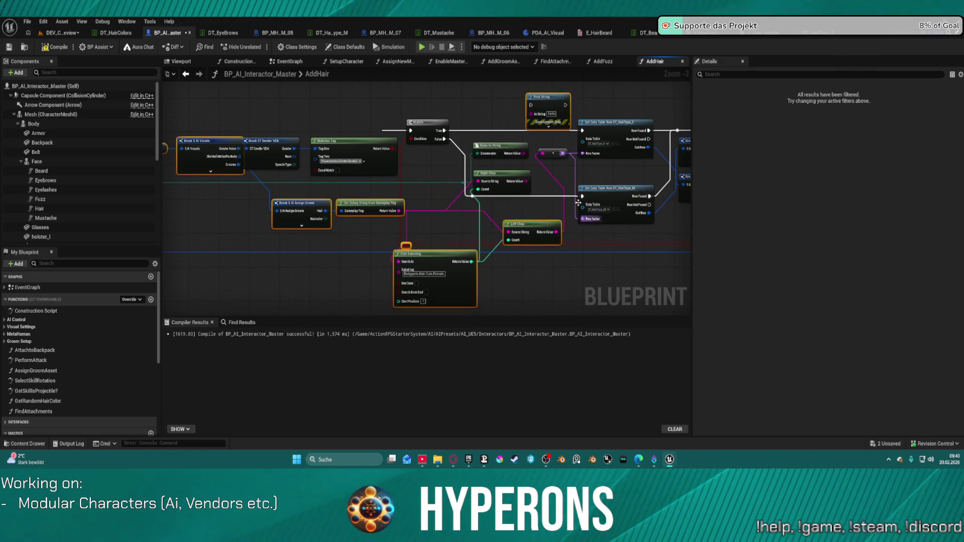
Connect the SET node's execution to Print String in the EventGraph.
{"action": "left_click", "coordinate": [285, 62]}
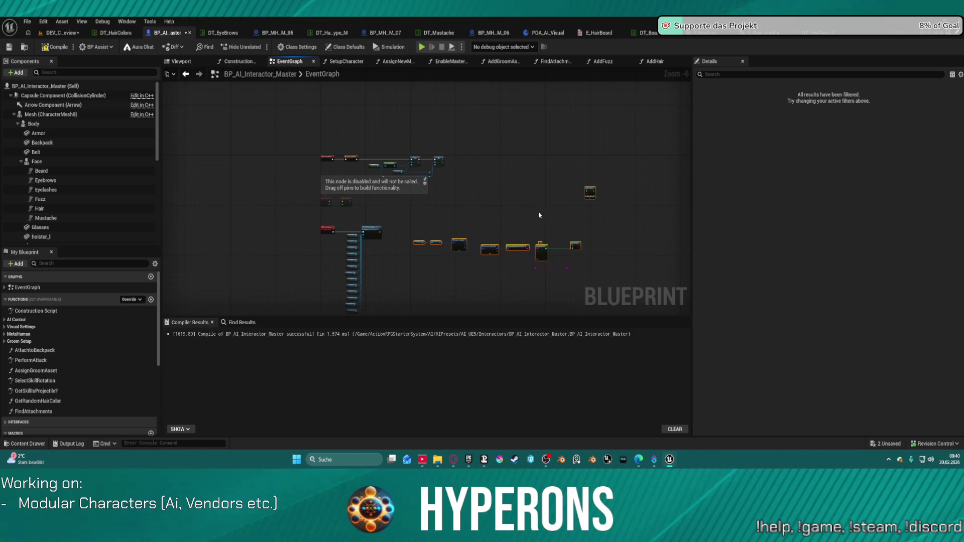
{"action": "scroll", "coordinate": [565, 215], "scroll_direction": "up", "scroll_amount": 2}
{"action": "mouse_move", "coordinate": [597, 265]}
{"action": "left_mouse_down"}
{"action": "mouse_move", "coordinate": [580, 207]}
{"action": "mouse_move", "coordinate": [585, 170]}
{"action": "mouse_move", "coordinate": [426, 103]}
{"action": "left_mouse_up"}
{"action": "left_click_drag", "start_coordinate": [304, 94], "coordinate": [415, 111]}
{"action": "left_click", "coordinate": [36, 33]}
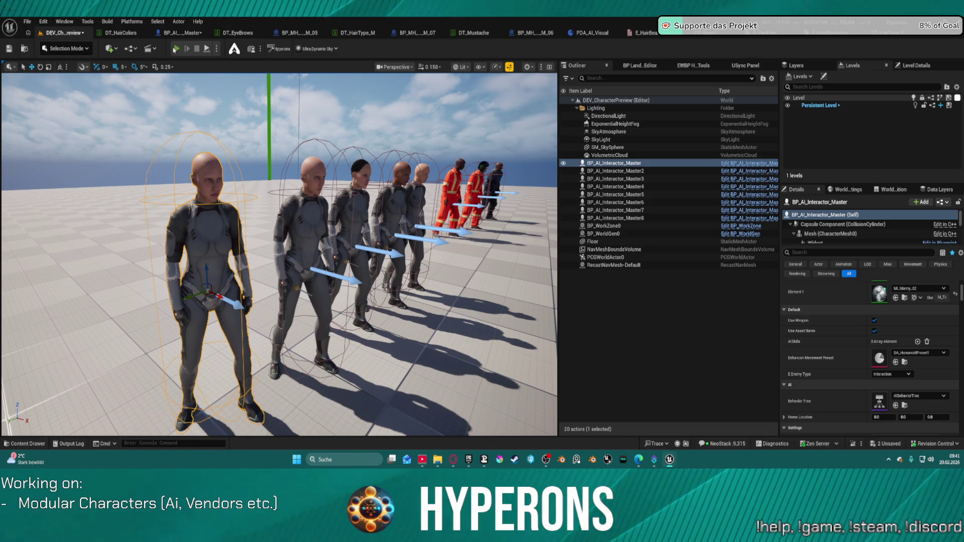
Play-test the preview level twice, stopping each run, then return to BP_AI_Interactor_Master's EventGraph.
{"action": "left_click", "coordinate": [174, 49]}
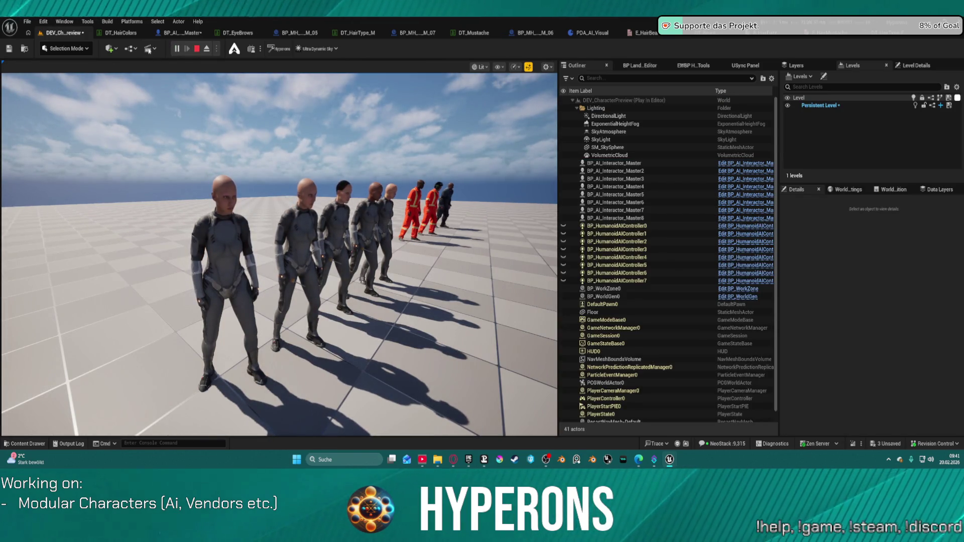
{"action": "left_click", "coordinate": [197, 49]}
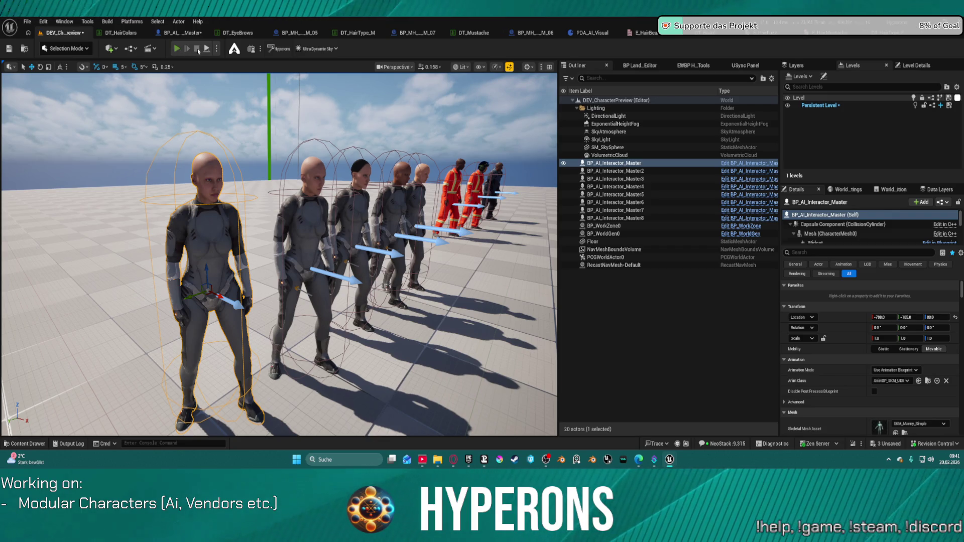
{"action": "left_click", "coordinate": [198, 51]}
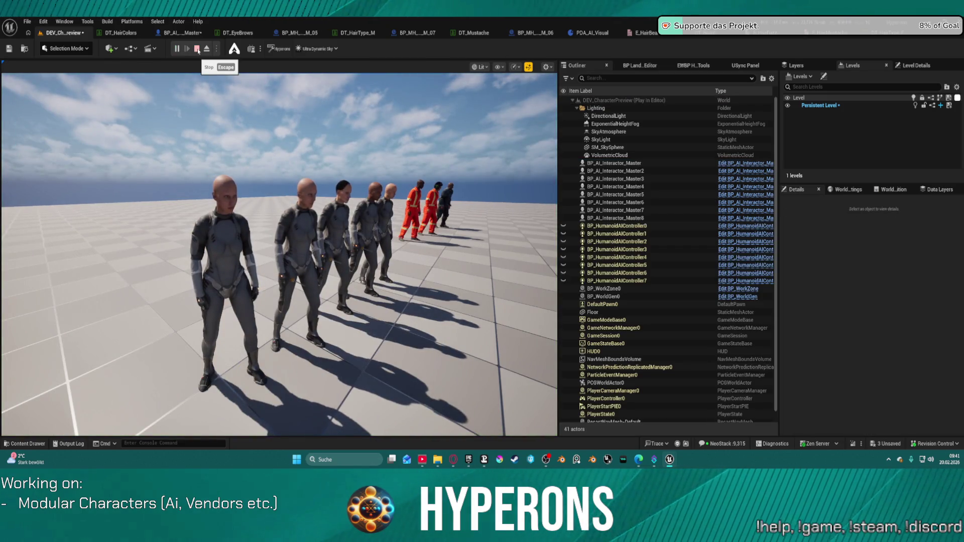
{"action": "left_click", "coordinate": [197, 49]}
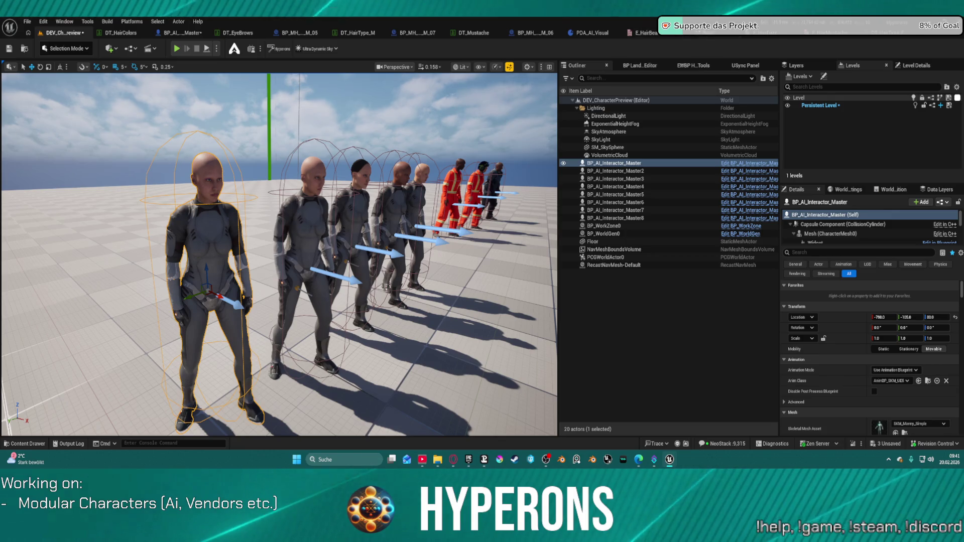
{"action": "left_click", "coordinate": [170, 34]}
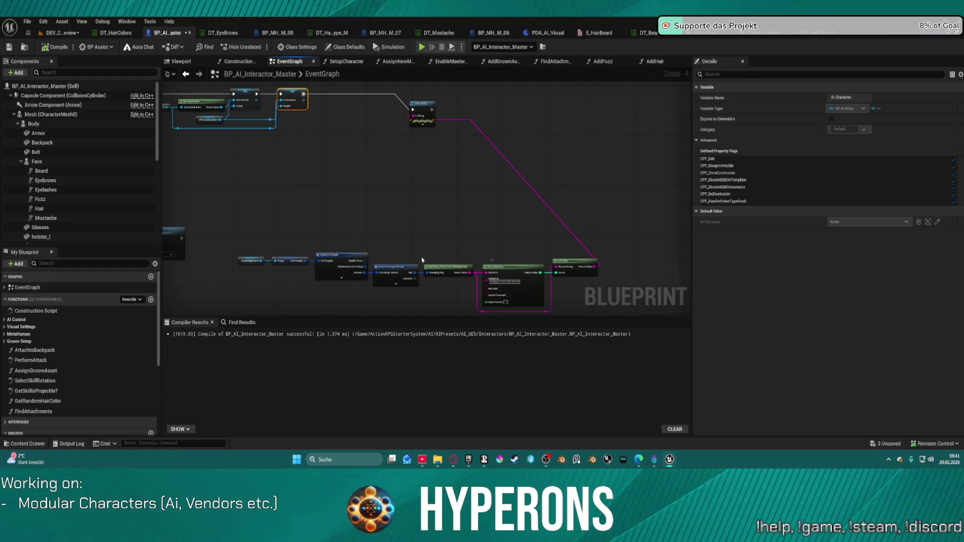
Wire Find Substring's Return Value to the node above and close the standalone game preview.
{"action": "scroll", "coordinate": [422, 260], "scroll_direction": "up", "scroll_amount": 3}
{"action": "mouse_move", "coordinate": [390, 215]}
{"action": "left_mouse_down"}
{"action": "mouse_move", "coordinate": [324, 132]}
{"action": "mouse_move", "coordinate": [293, 119]}
{"action": "left_mouse_up"}
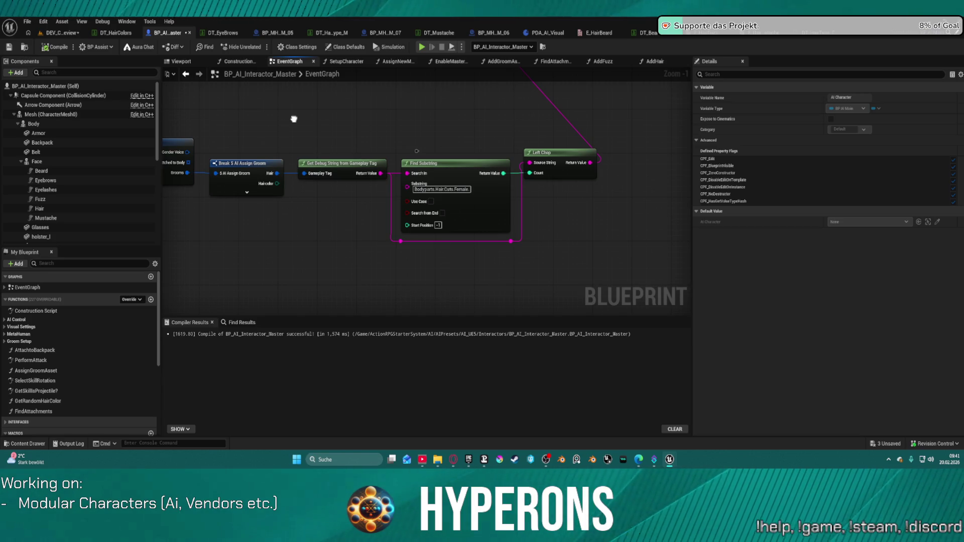
{"action": "left_click_drag", "start_coordinate": [294, 119], "coordinate": [291, 118]}
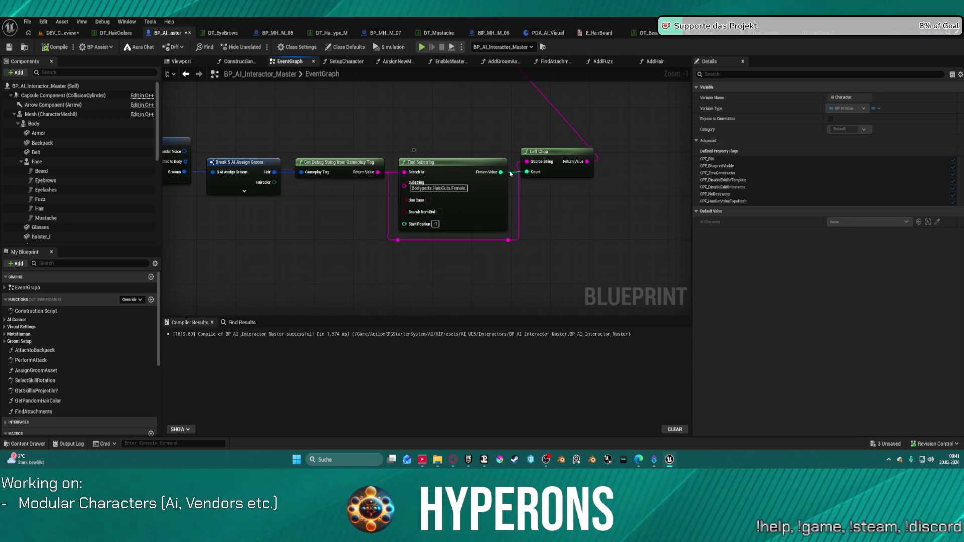
{"action": "mouse_move", "coordinate": [501, 172]}
{"action": "left_mouse_down"}
{"action": "mouse_move", "coordinate": [490, 35]}
{"action": "mouse_move", "coordinate": [499, 107]}
{"action": "mouse_move", "coordinate": [424, 271]}
{"action": "mouse_move", "coordinate": [282, 243]}
{"action": "mouse_move", "coordinate": [278, 227]}
{"action": "left_mouse_up"}
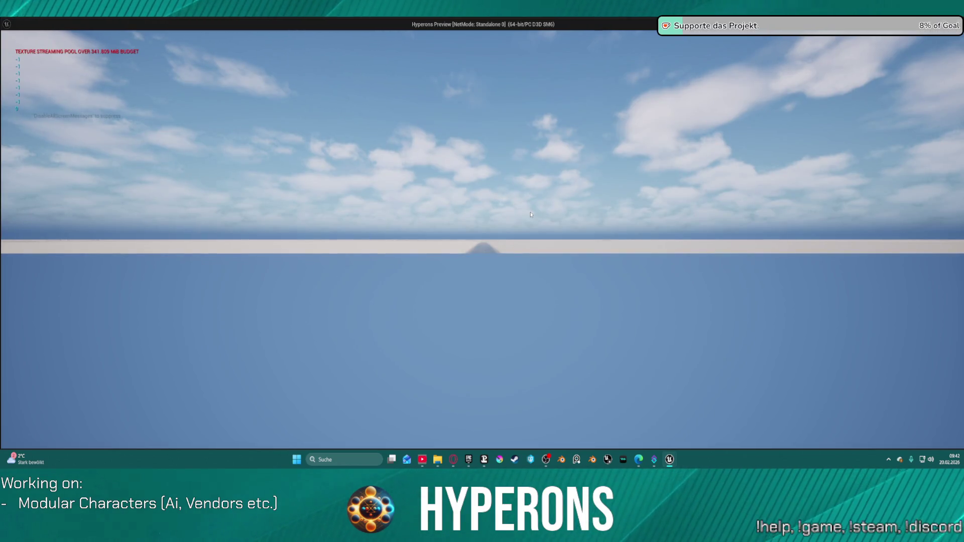
{"action": "key", "text": "Escape"}
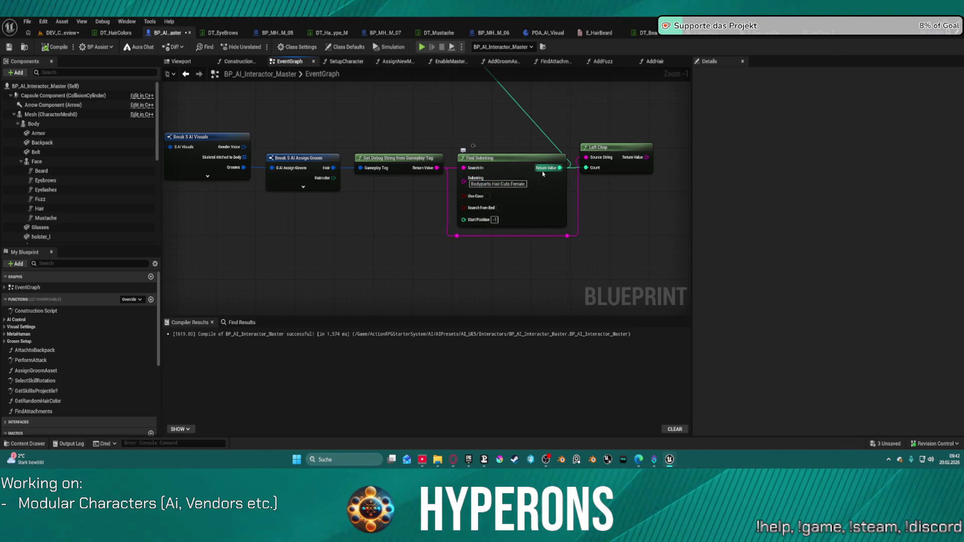
{"action": "mouse_move", "coordinate": [522, 165]}
{"action": "left_mouse_down"}
{"action": "mouse_move", "coordinate": [513, 175]}
{"action": "mouse_move", "coordinate": [518, 109]}
{"action": "mouse_move", "coordinate": [510, 104]}
{"action": "mouse_move", "coordinate": [503, 135]}
{"action": "mouse_move", "coordinate": [435, 223]}
{"action": "mouse_move", "coordinate": [445, 229]}
{"action": "left_mouse_up"}
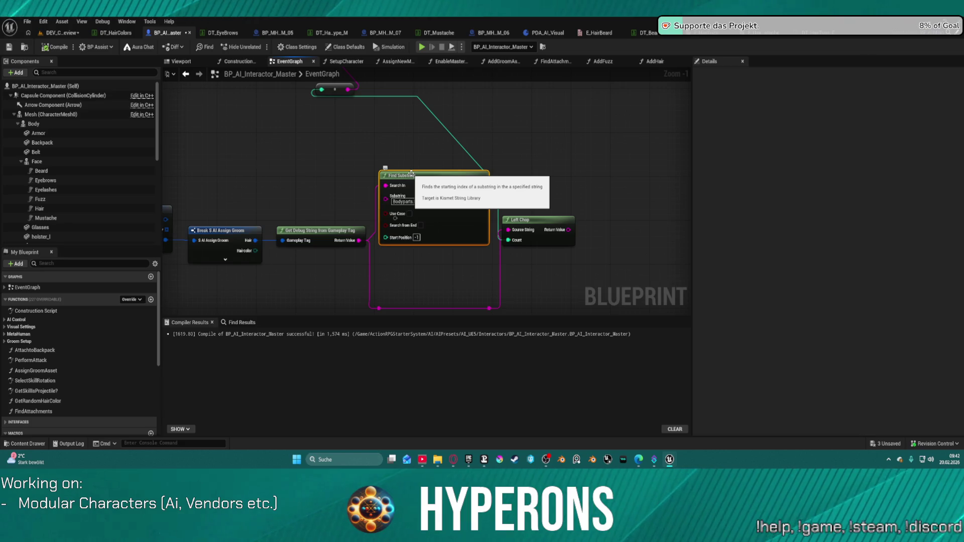
Move Find Substring up-left and search 'string' actions off Get Debug String's Return Value.
{"action": "mouse_move", "coordinate": [412, 176]}
{"action": "left_mouse_down"}
{"action": "mouse_move", "coordinate": [391, 136]}
{"action": "mouse_move", "coordinate": [321, 141]}
{"action": "left_mouse_up"}
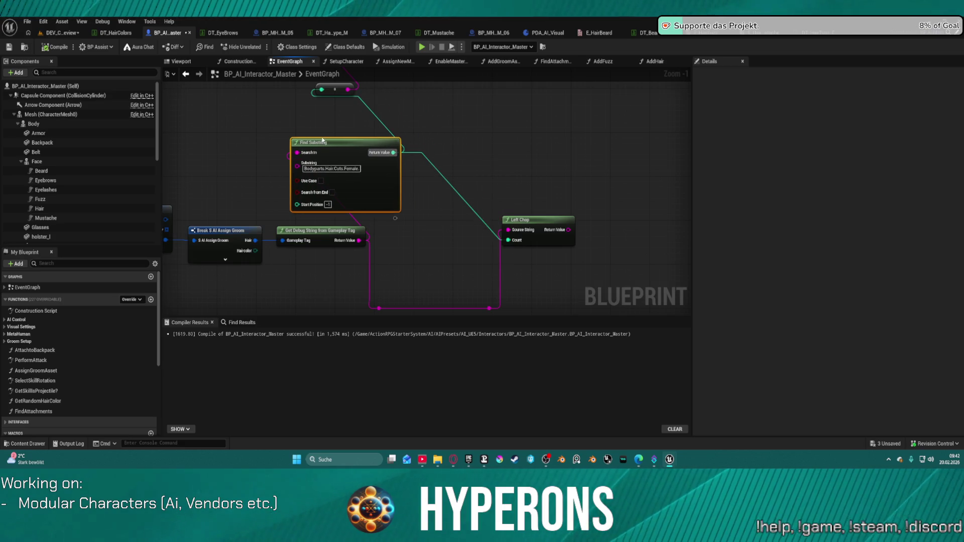
{"action": "mouse_move", "coordinate": [358, 241]}
{"action": "left_mouse_down"}
{"action": "mouse_move", "coordinate": [394, 243]}
{"action": "mouse_move", "coordinate": [432, 229]}
{"action": "mouse_move", "coordinate": [435, 203]}
{"action": "left_mouse_up"}
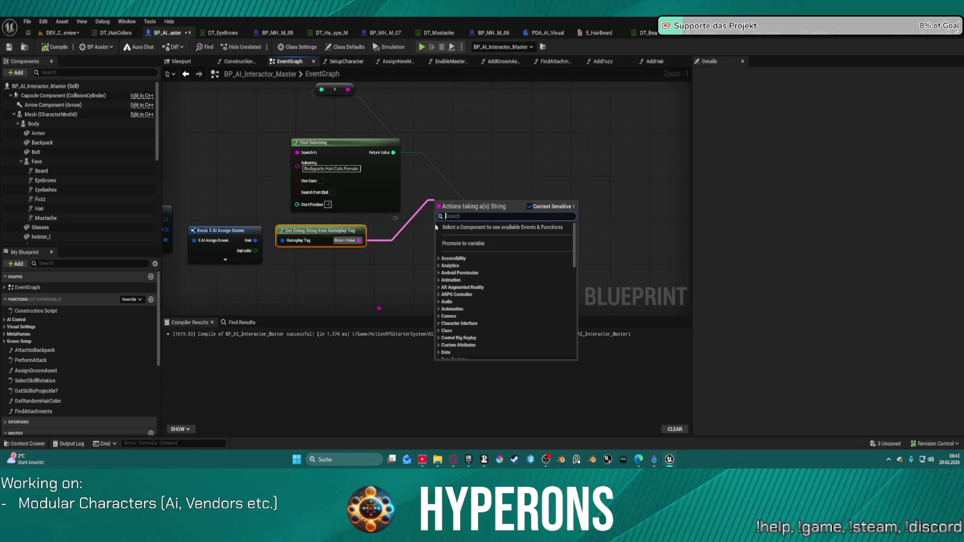
{"action": "type", "text": "string"}
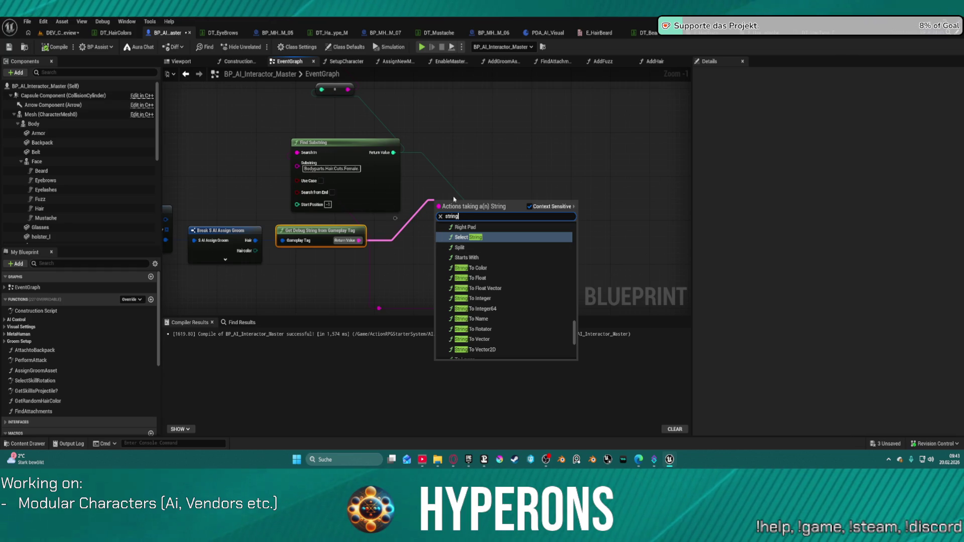
Add a Split node beside Find Substring and wire the gameplay tag's debug string into it.
{"action": "scroll", "coordinate": [546, 262], "scroll_direction": "down", "scroll_amount": 5}
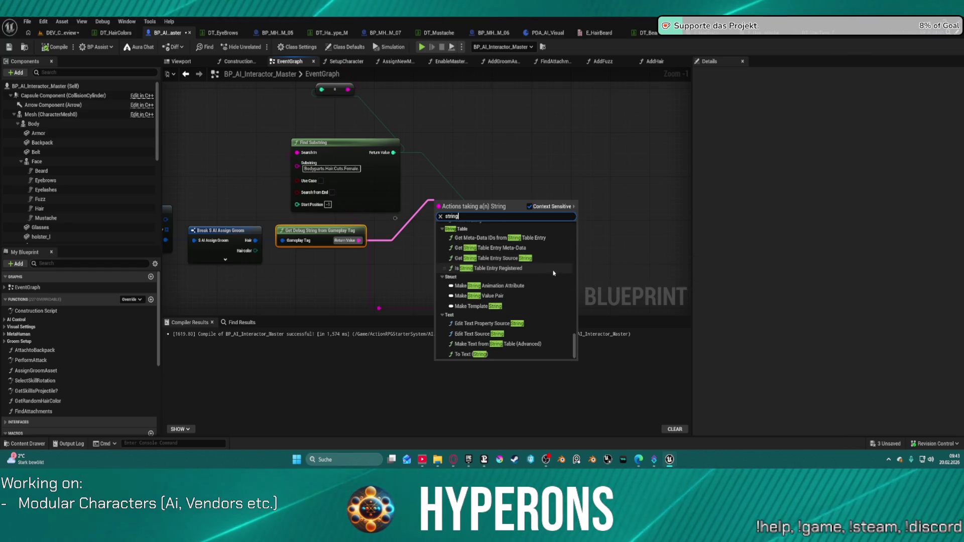
{"action": "scroll", "coordinate": [550, 266], "scroll_direction": "up", "scroll_amount": 5}
{"action": "scroll", "coordinate": [532, 270], "scroll_direction": "up", "scroll_amount": 2}
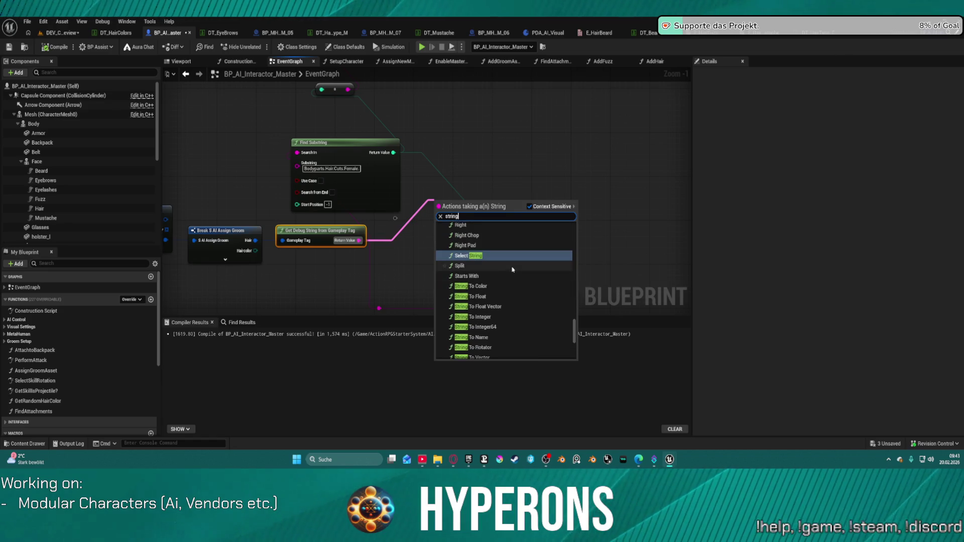
{"action": "scroll", "coordinate": [492, 276], "scroll_direction": "up", "scroll_amount": 1}
{"action": "left_click", "coordinate": [475, 279]}
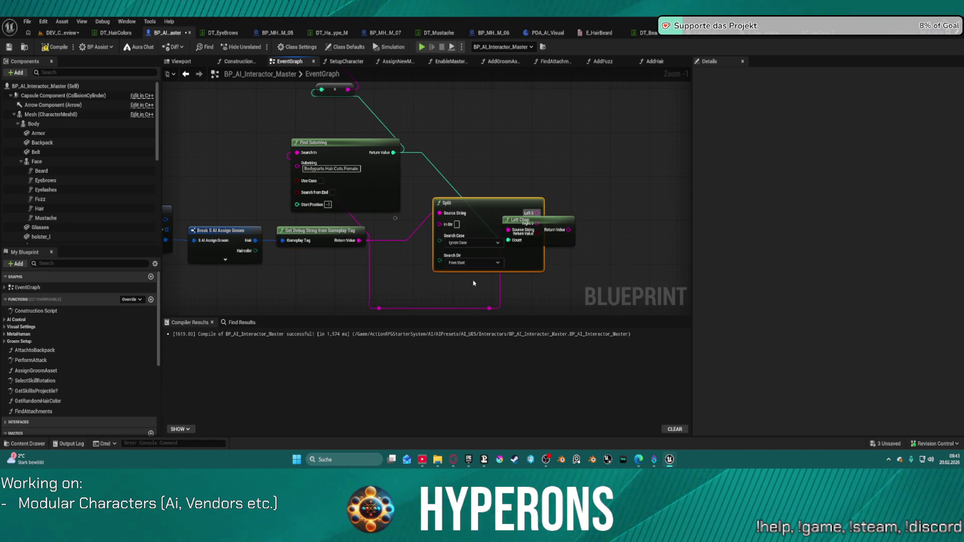
{"action": "left_click_drag", "start_coordinate": [485, 220], "coordinate": [482, 173]}
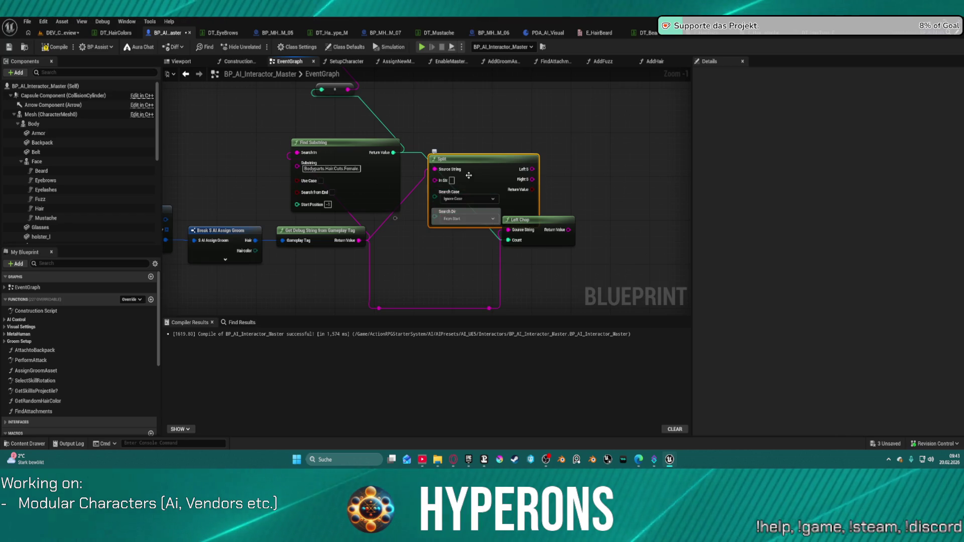
{"action": "mouse_move", "coordinate": [490, 177]}
{"action": "left_mouse_down"}
{"action": "mouse_move", "coordinate": [471, 194]}
{"action": "mouse_move", "coordinate": [472, 176]}
{"action": "mouse_move", "coordinate": [446, 237]}
{"action": "left_mouse_up"}
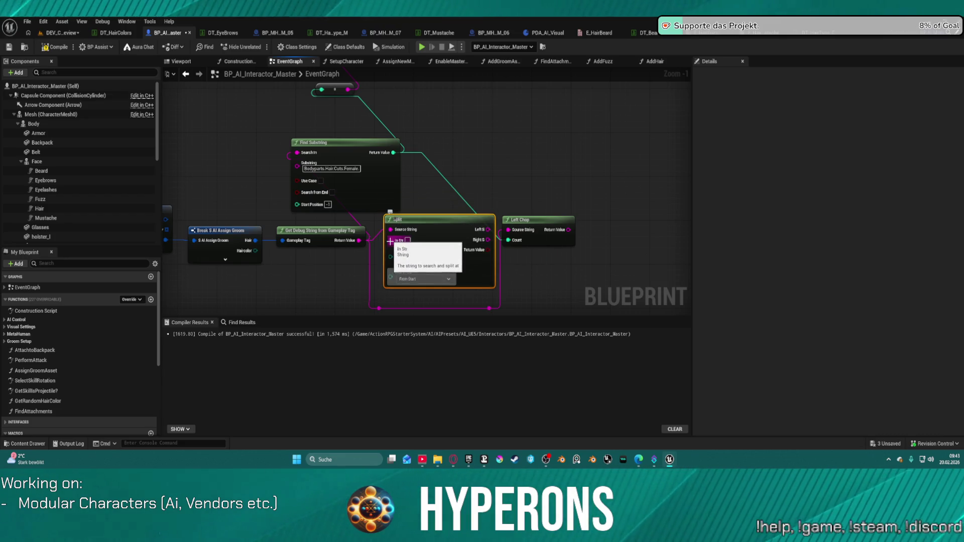
{"action": "mouse_move", "coordinate": [391, 245]}
{"action": "left_mouse_down"}
{"action": "mouse_move", "coordinate": [404, 180]}
{"action": "mouse_move", "coordinate": [364, 221]}
{"action": "mouse_move", "coordinate": [366, 251]}
{"action": "mouse_move", "coordinate": [369, 243]}
{"action": "mouse_move", "coordinate": [382, 261]}
{"action": "mouse_move", "coordinate": [364, 296]}
{"action": "mouse_move", "coordinate": [361, 285]}
{"action": "left_mouse_up"}
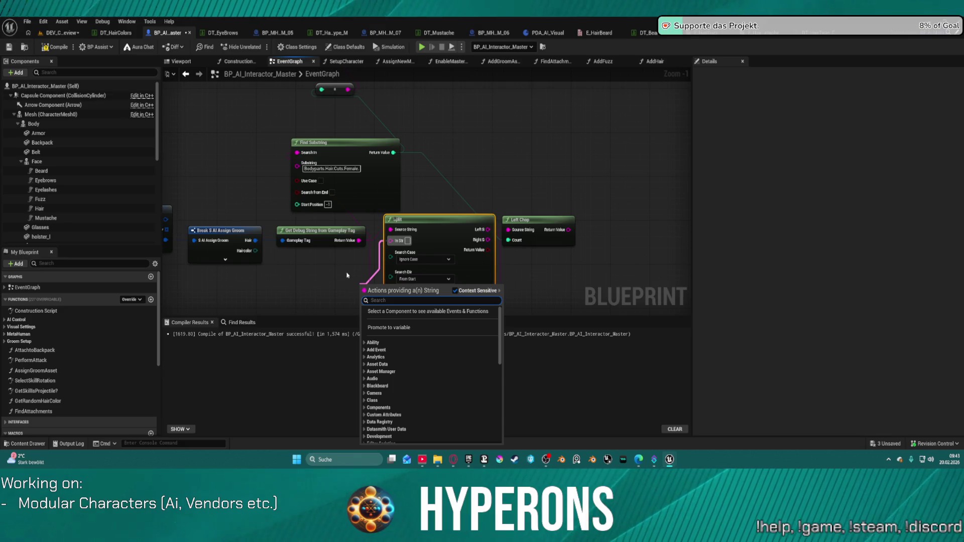
Add a Make Literal String node to supply the Split node's delimiter string.
{"action": "type", "text": "stint"}
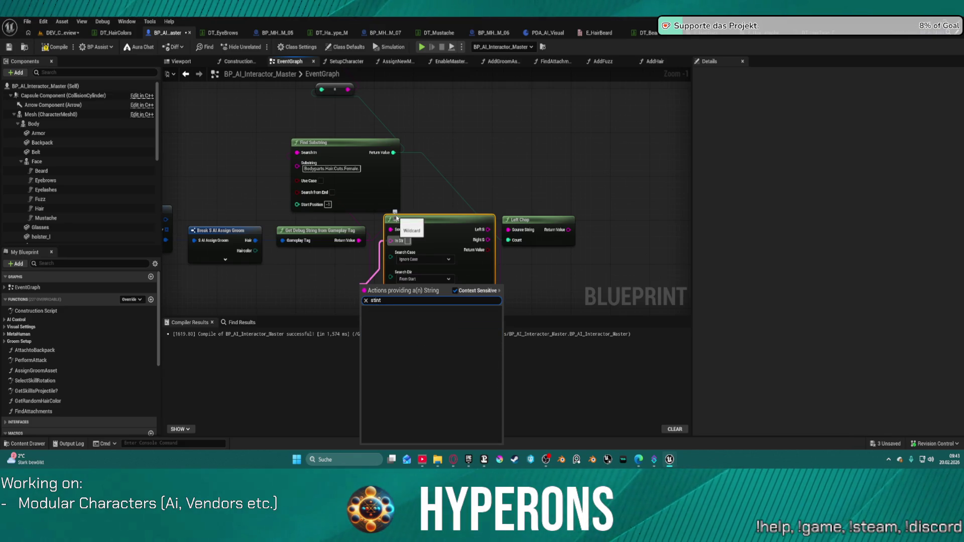
{"action": "key", "text": "BackSpace"}
{"action": "key", "text": "BackSpace"}
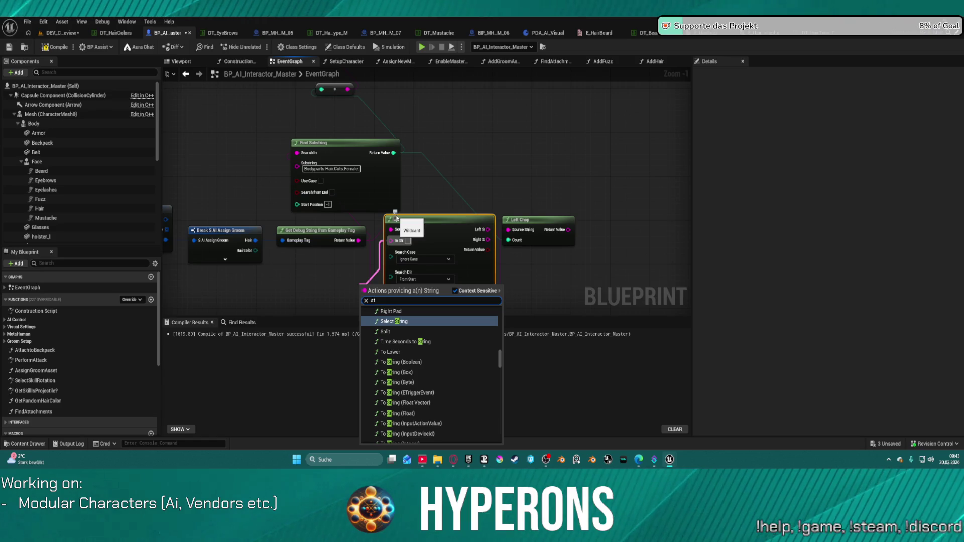
{"action": "key", "text": "BackSpace"}
{"action": "key", "text": "BackSpace"}
{"action": "type", "text": "ma"}
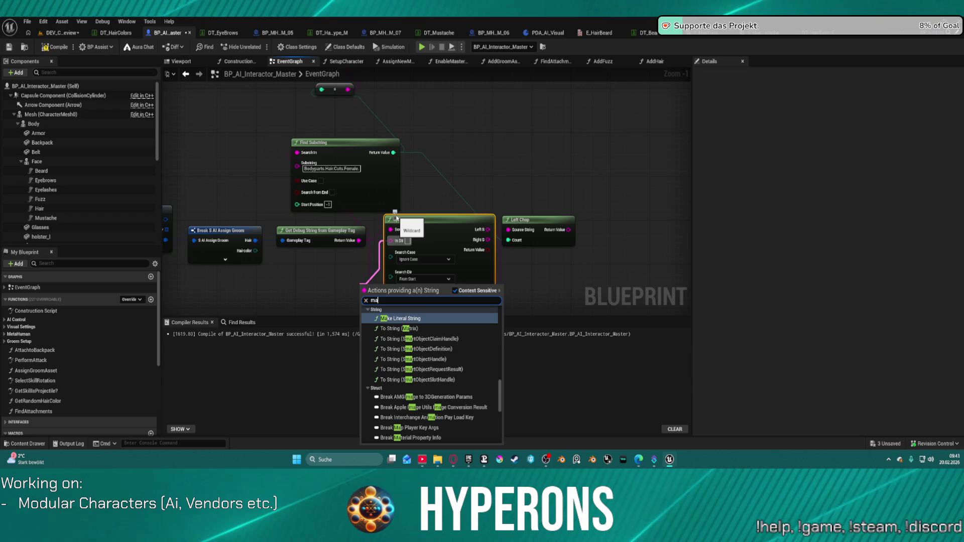
{"action": "key", "text": "Return"}
{"action": "left_click", "coordinate": [339, 167]}
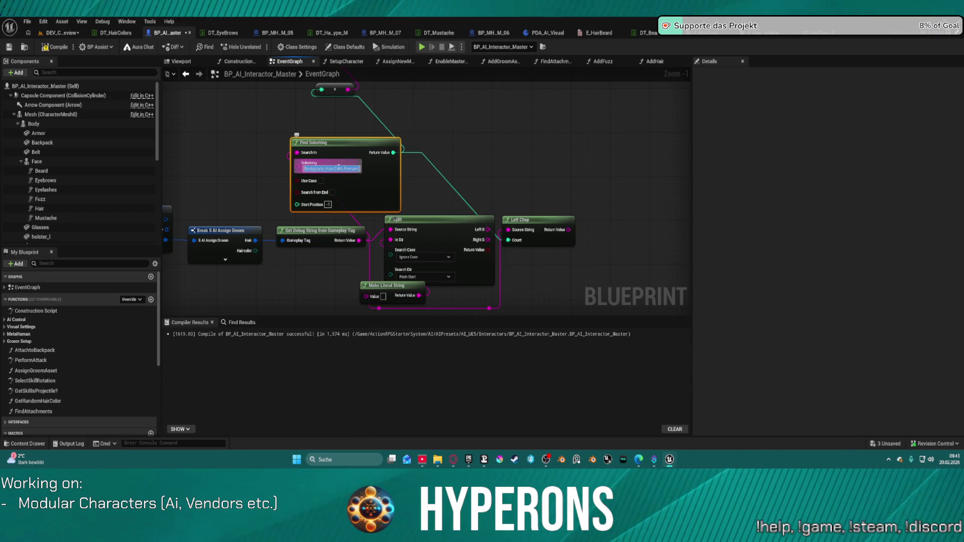
Paste Bodyparts.Hair.Cuts.Female into the literal string's Value field.
{"action": "right_click", "coordinate": [382, 295]}
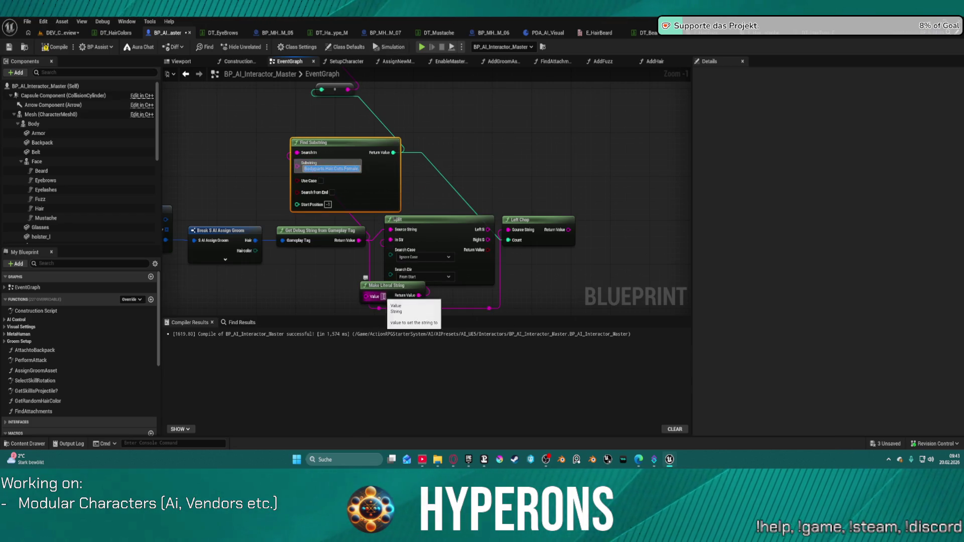
{"action": "left_click", "coordinate": [424, 299]}
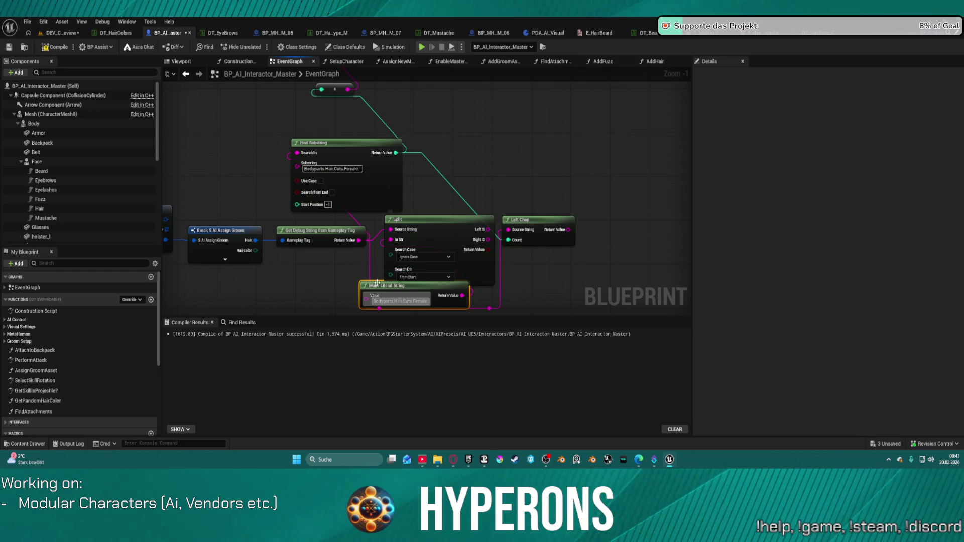
{"action": "left_click_drag", "start_coordinate": [389, 285], "coordinate": [345, 285]}
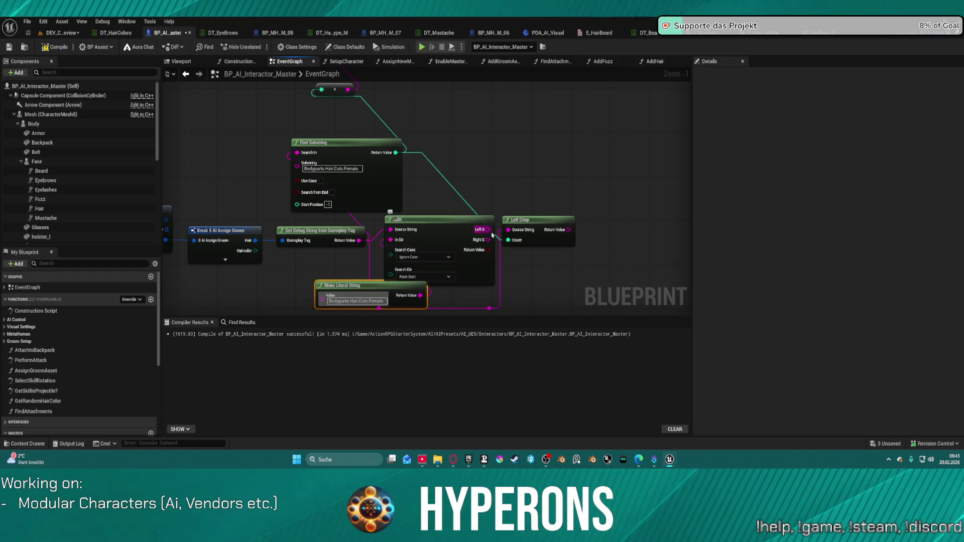
Connect Split's Left S and Right S outputs to Left Chop and tidy the literal node.
{"action": "mouse_move", "coordinate": [491, 231]}
{"action": "left_mouse_down"}
{"action": "mouse_move", "coordinate": [438, 107]}
{"action": "mouse_move", "coordinate": [270, 217]}
{"action": "left_mouse_up"}
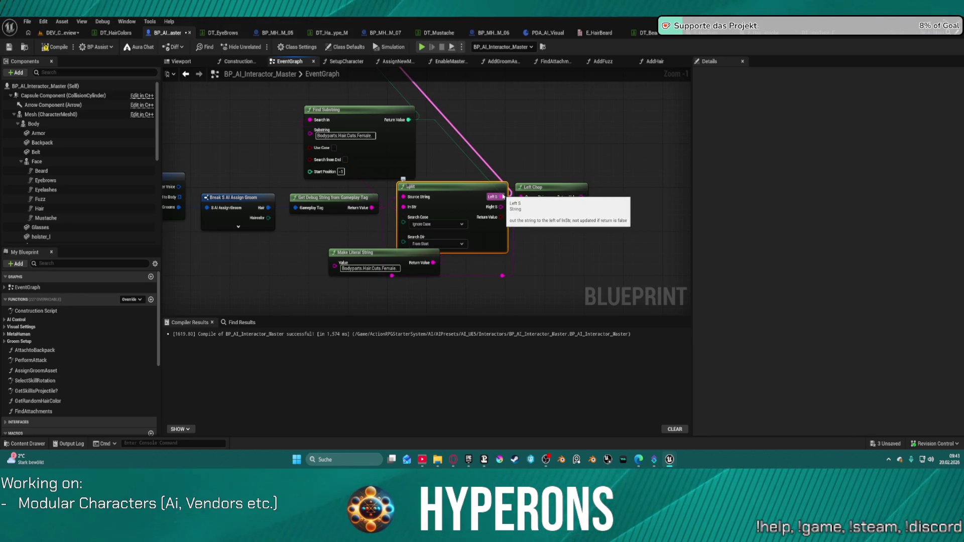
{"action": "left_click_drag", "start_coordinate": [502, 196], "coordinate": [502, 210]}
{"action": "left_click_drag", "start_coordinate": [425, 258], "coordinate": [356, 247]}
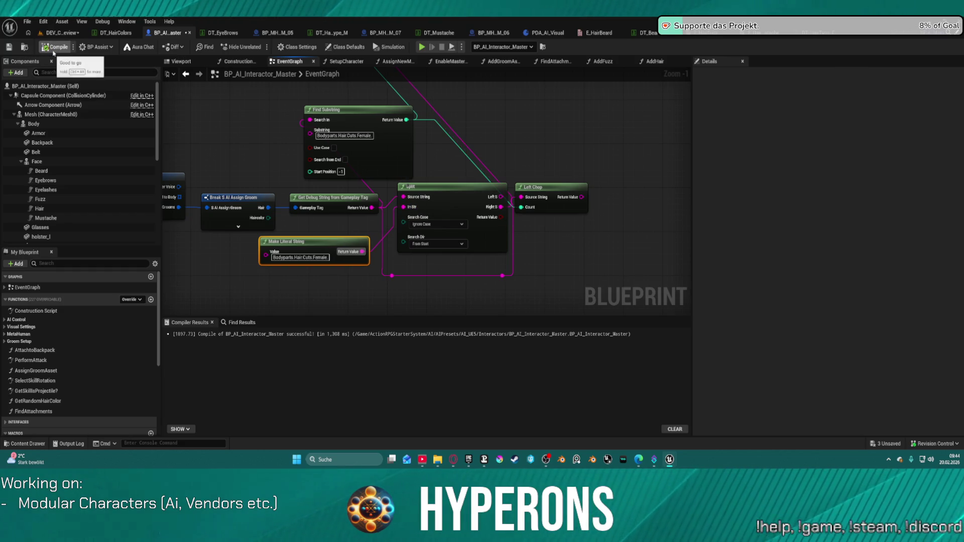
{"action": "left_click", "coordinate": [60, 33]}
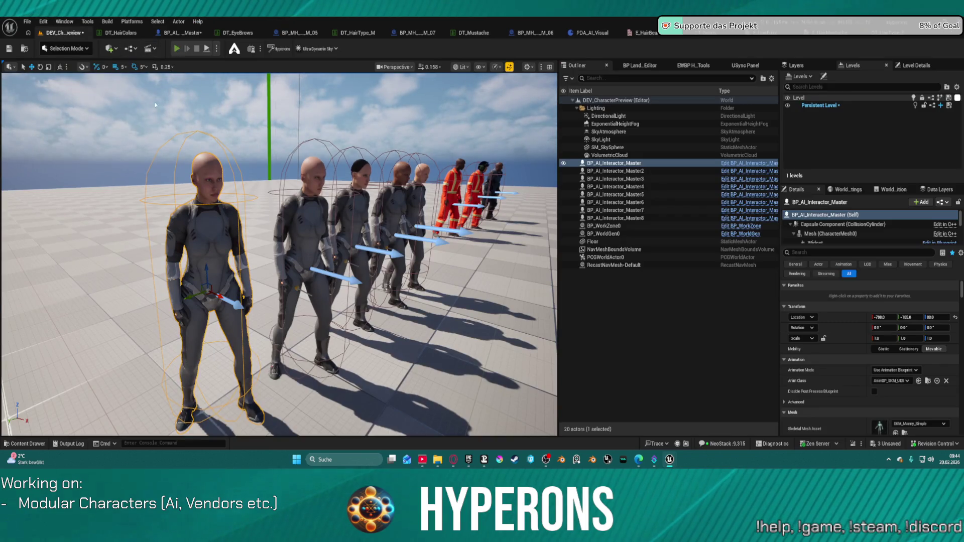
Play-test the character preview level and look at the characters up close.
{"action": "key", "text": "alt+p"}
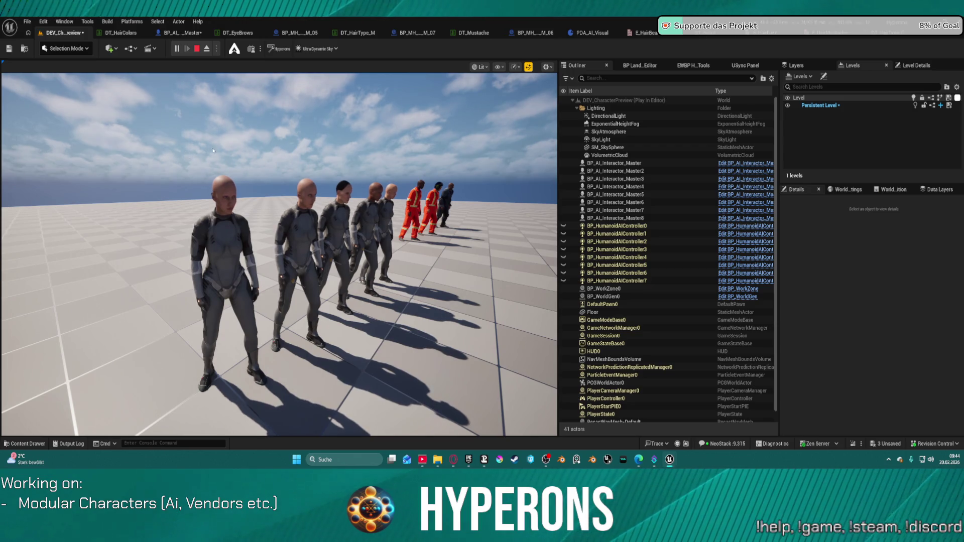
{"action": "key", "text": "Escape"}
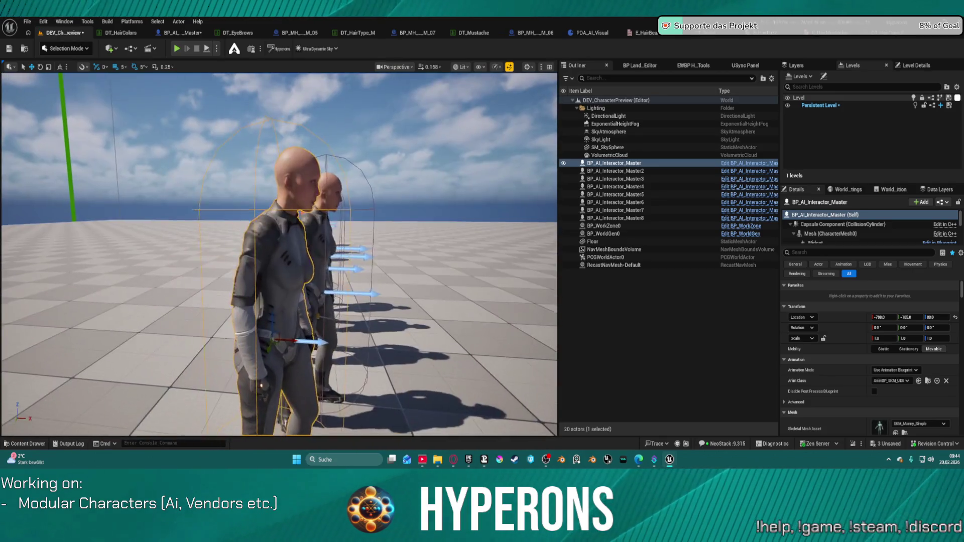
{"action": "left_click_drag", "start_coordinate": [248, 325], "coordinate": [257, 327]}
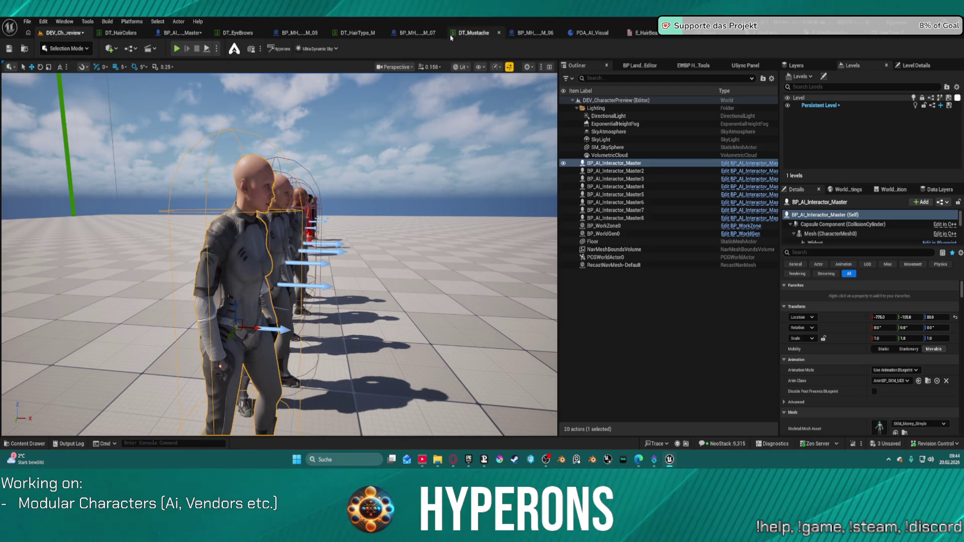
In BP_AI_Interactor_Master, box-select and delete the Split-related nodes from the EventGraph.
{"action": "left_click", "coordinate": [404, 34]}
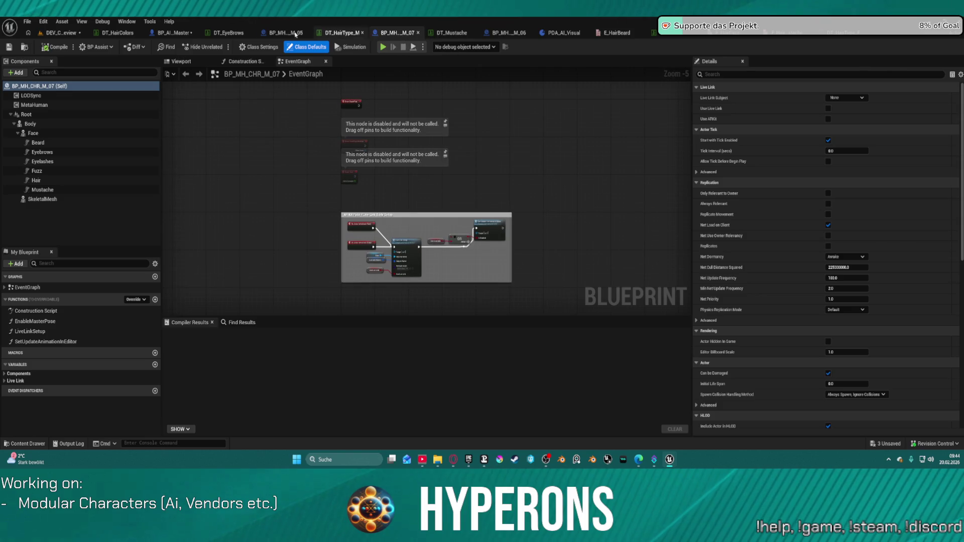
{"action": "left_click", "coordinate": [170, 33]}
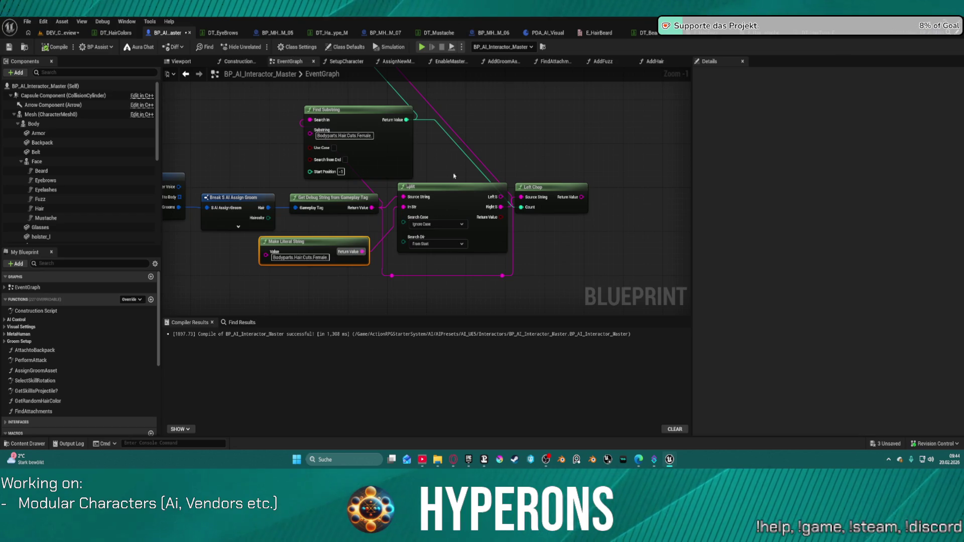
{"action": "left_click_drag", "start_coordinate": [309, 232], "coordinate": [501, 259]}
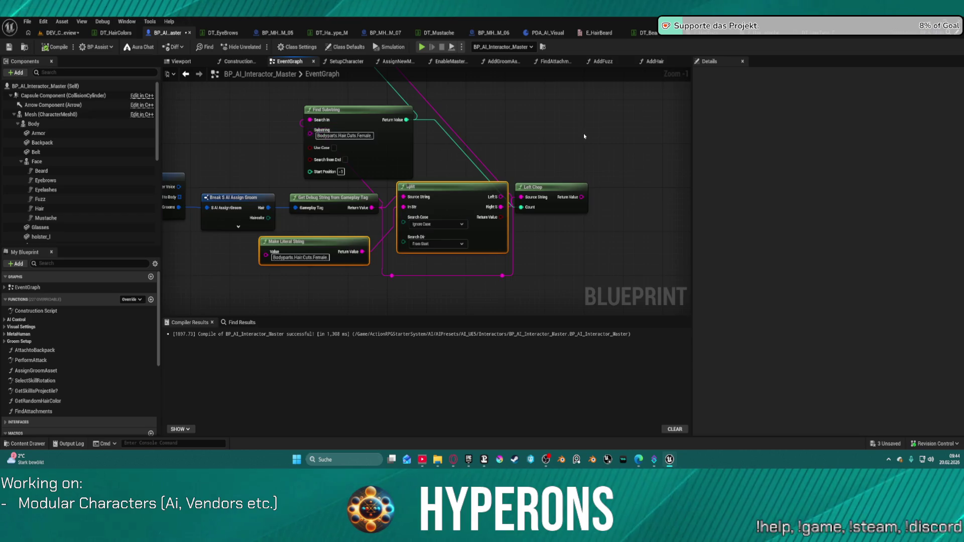
{"action": "scroll", "coordinate": [370, 182], "scroll_direction": "down", "scroll_amount": 8}
{"action": "left_click_drag", "start_coordinate": [455, 123], "coordinate": [577, 236]}
{"action": "key", "text": "Delete"}
{"action": "left_click_drag", "start_coordinate": [419, 178], "coordinate": [449, 200]}
{"action": "key", "text": "Delete"}
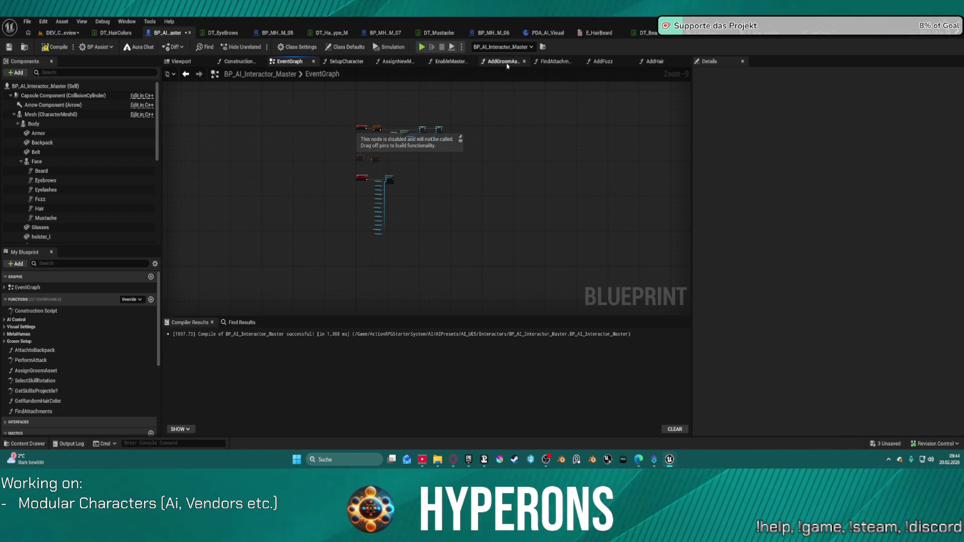
In AddHair, paste the Split nodes, feed the debug string, and delete the old chop nodes.
{"action": "left_click", "coordinate": [648, 63]}
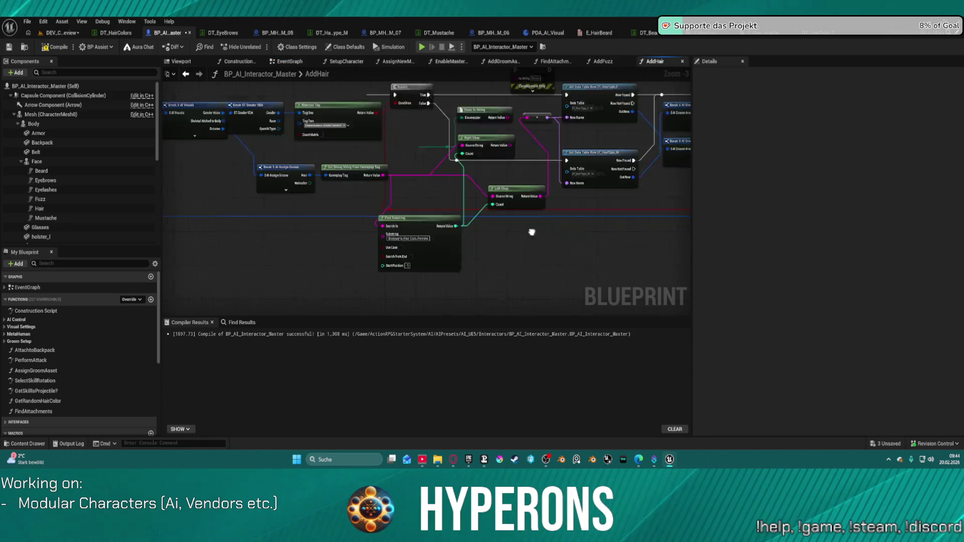
{"action": "key", "text": "ctrl+v"}
{"action": "left_click_drag", "start_coordinate": [539, 191], "coordinate": [340, 122]}
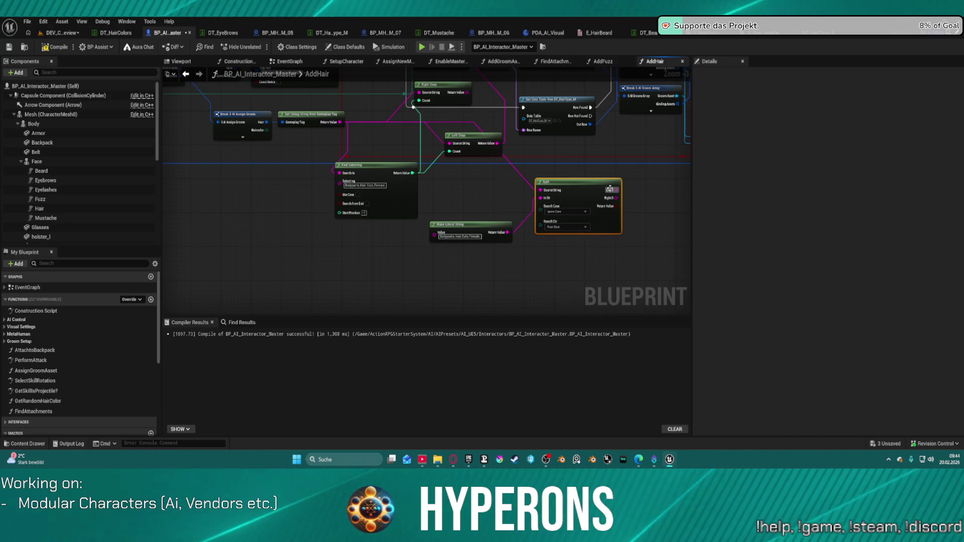
{"action": "mouse_move", "coordinate": [532, 206]}
{"action": "left_mouse_down"}
{"action": "mouse_move", "coordinate": [494, 95]}
{"action": "mouse_move", "coordinate": [468, 142]}
{"action": "left_mouse_up"}
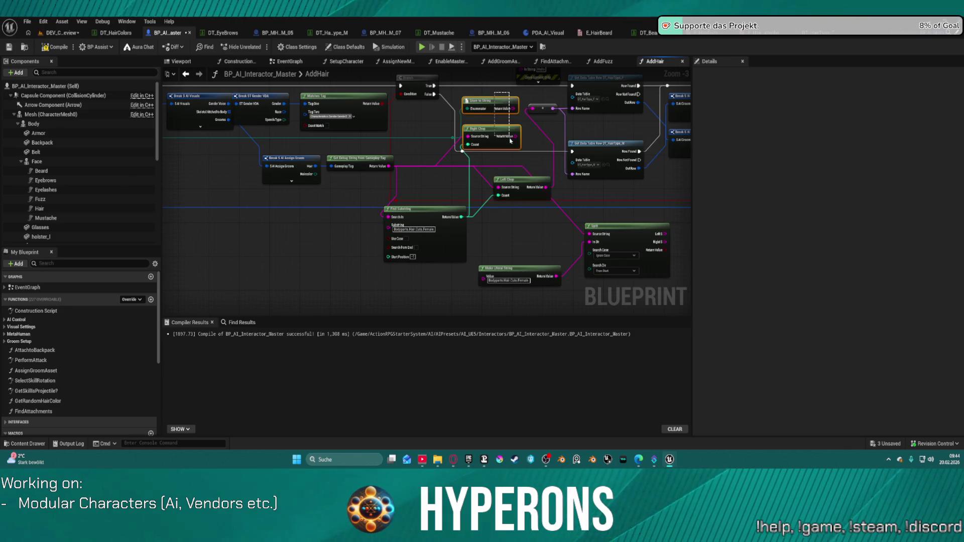
{"action": "key", "text": "Delete"}
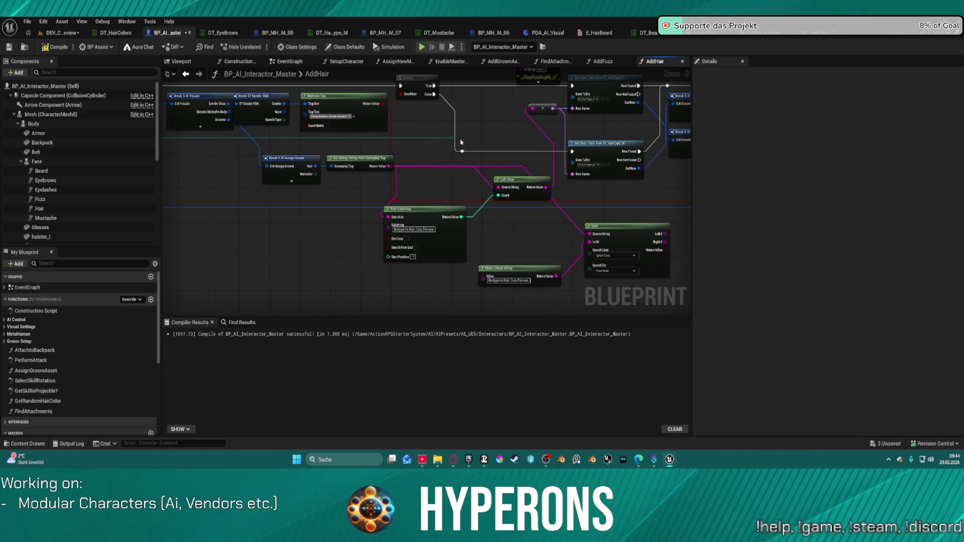
Route Split's Right output to the reroute node, delete Left Chop, and straighten the nodes.
{"action": "left_click", "coordinate": [518, 182]}
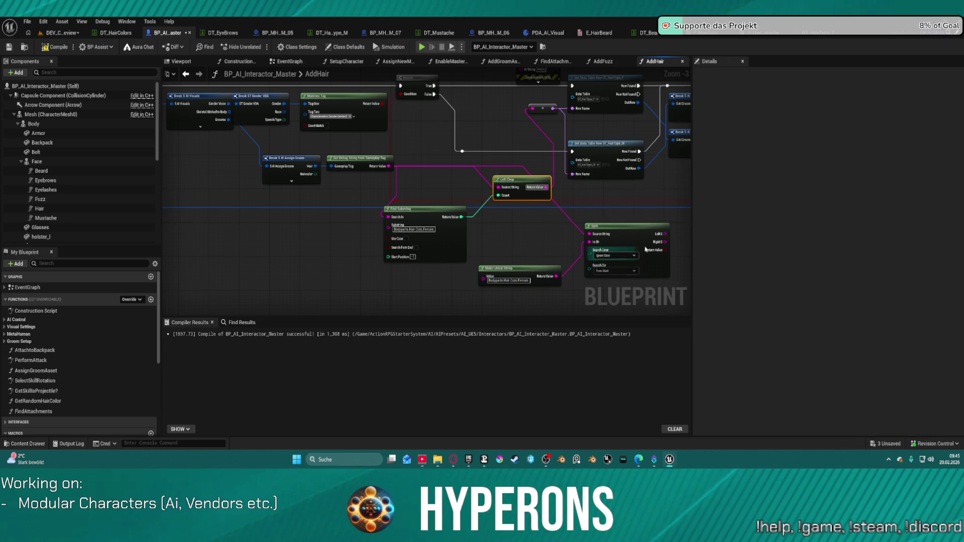
{"action": "mouse_move", "coordinate": [666, 242]}
{"action": "left_mouse_down"}
{"action": "mouse_move", "coordinate": [578, 125]}
{"action": "mouse_move", "coordinate": [529, 110]}
{"action": "left_mouse_up"}
{"action": "left_click_drag", "start_coordinate": [544, 212], "coordinate": [518, 175]}
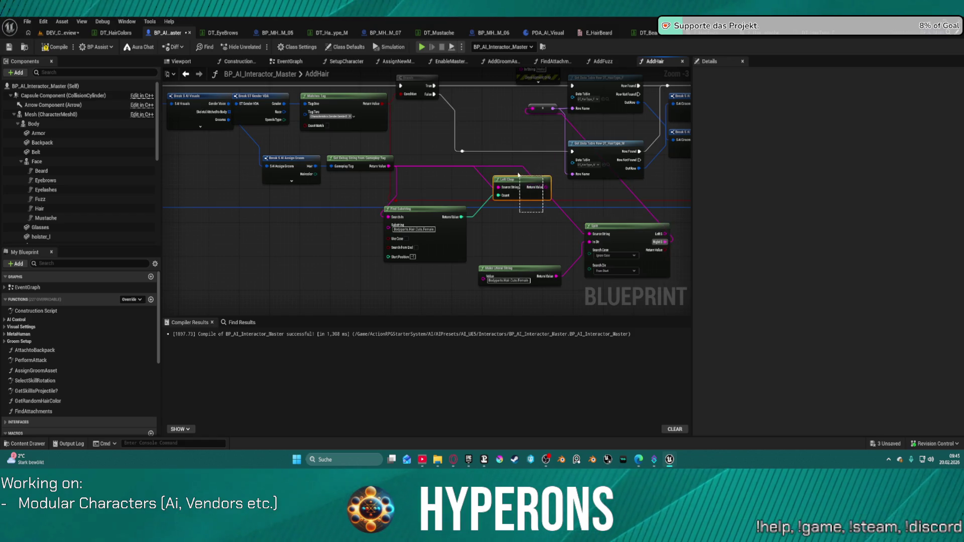
{"action": "key", "text": "Delete"}
{"action": "left_click", "coordinate": [623, 241]}
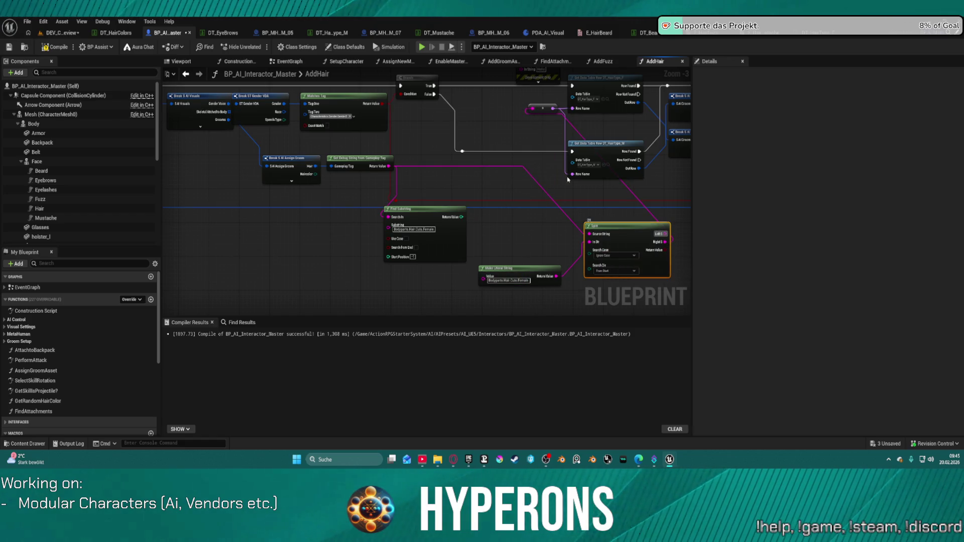
{"action": "key", "text": "f"}
Delete the Print String node and recompile the interactor blueprint.
{"action": "left_click", "coordinate": [467, 139]}
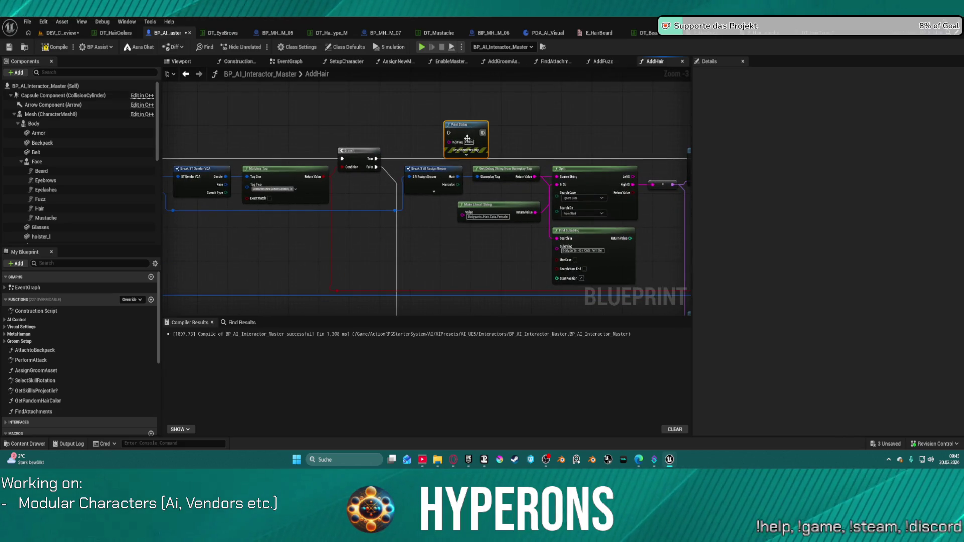
{"action": "key", "text": "Delete"}
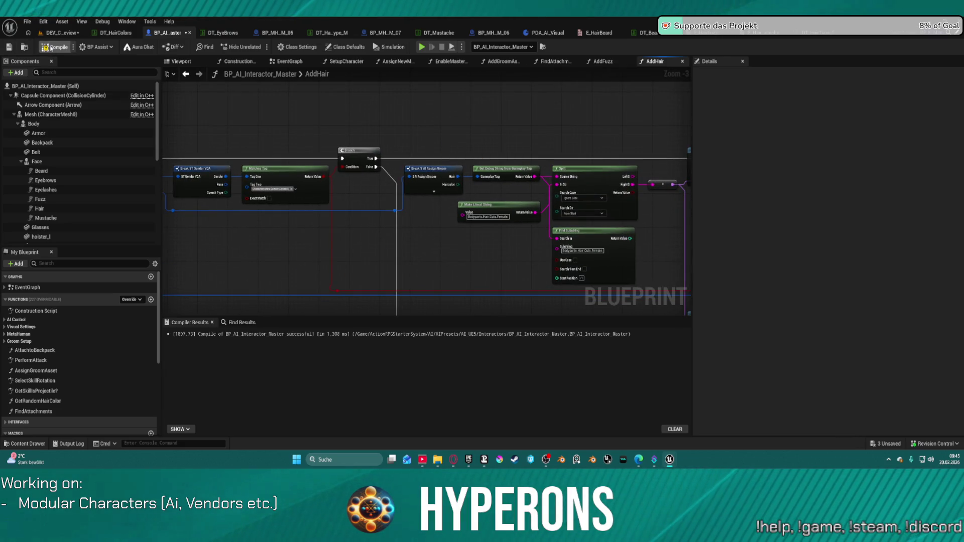
{"action": "left_click", "coordinate": [45, 47]}
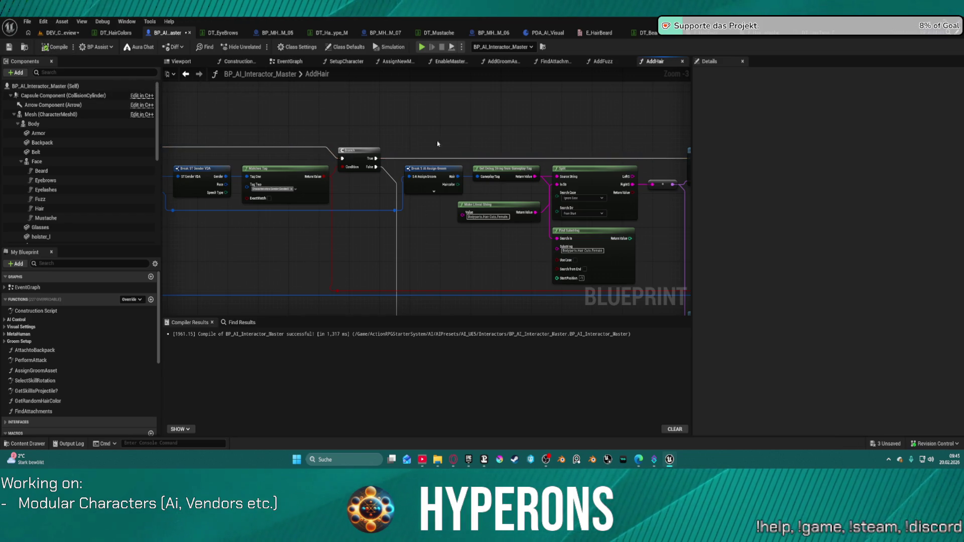
{"action": "scroll", "coordinate": [226, 96], "scroll_direction": "down", "scroll_amount": 5}
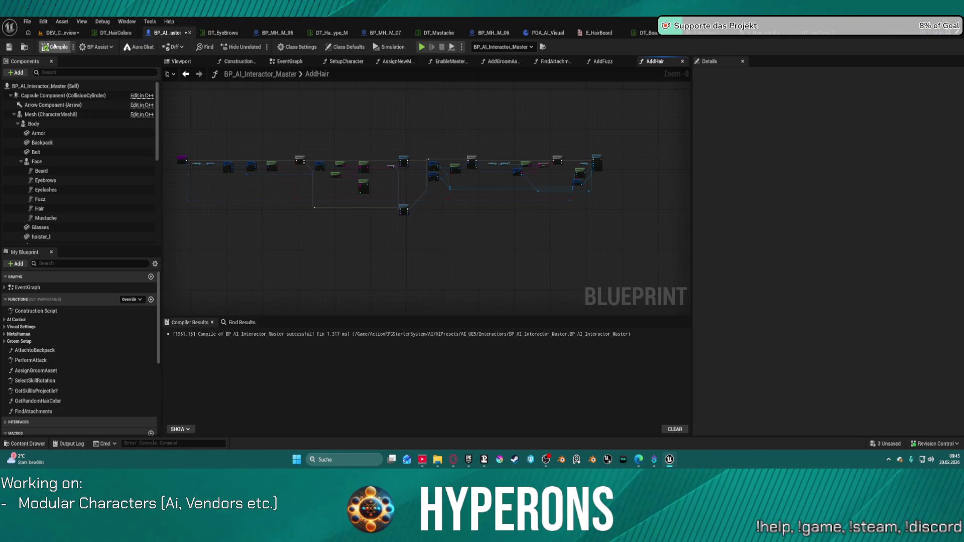
{"action": "left_click_drag", "start_coordinate": [273, 133], "coordinate": [314, 147]}
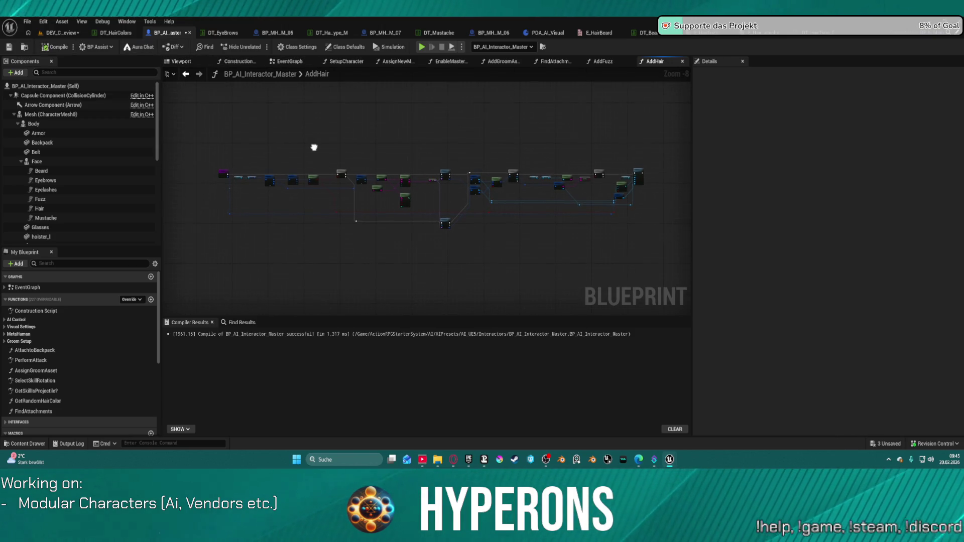
{"action": "left_click", "coordinate": [61, 32]}
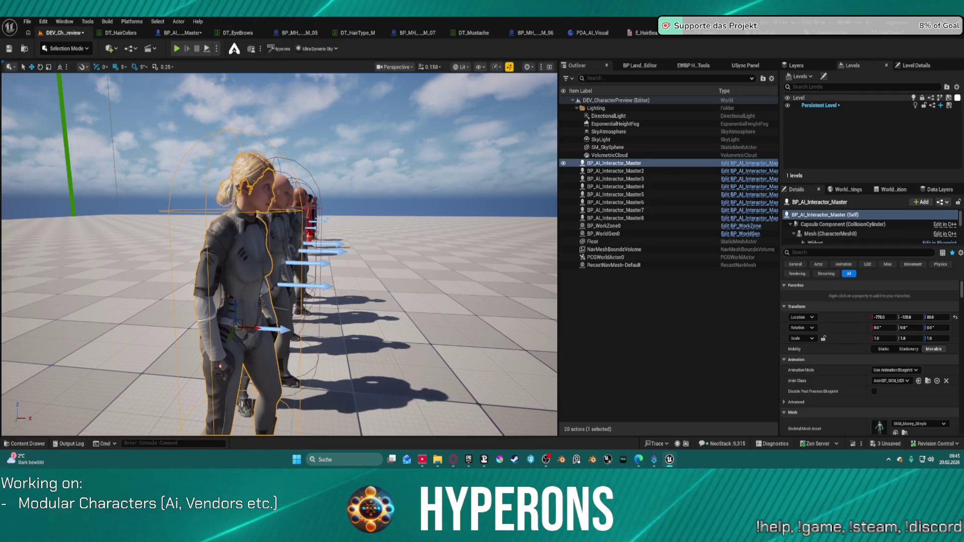
Orbit the viewport camera round to face the blond, bald and dark-haired characters up close.
{"action": "mouse_move", "coordinate": [241, 328]}
{"action": "left_mouse_down"}
{"action": "mouse_move", "coordinate": [362, 324]}
{"action": "mouse_move", "coordinate": [394, 249]}
{"action": "left_mouse_up"}
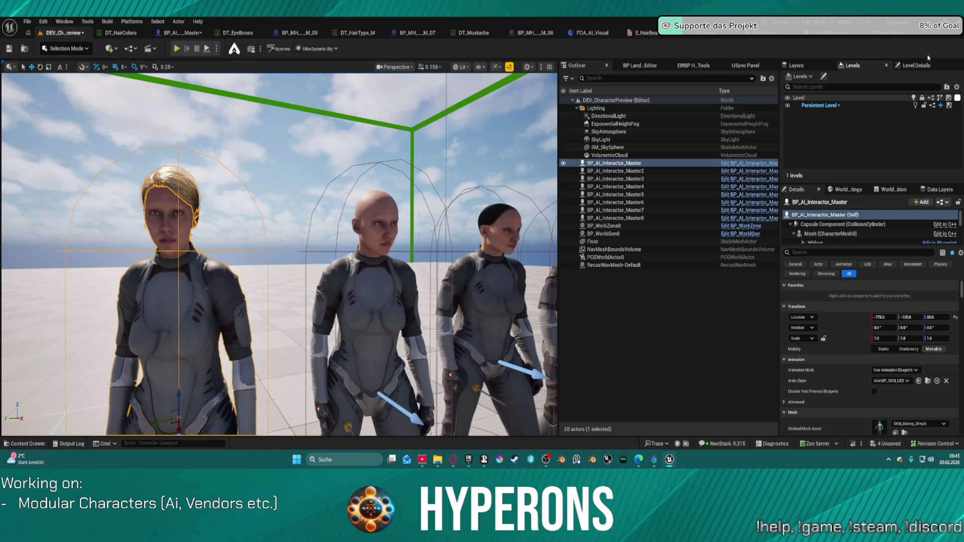
Bring up the hair groom data table and select its BobLayered row in the Row Editor.
{"action": "left_click", "coordinate": [887, 39]}
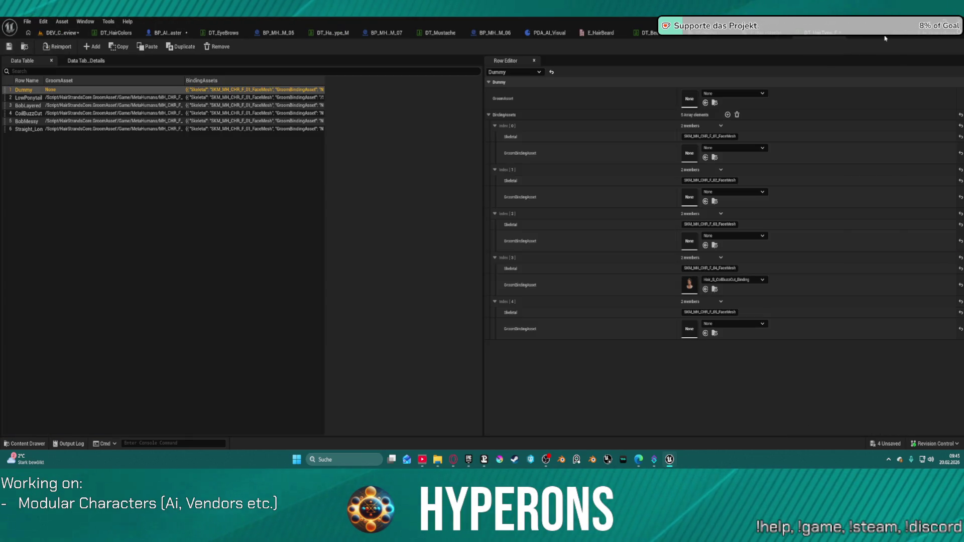
{"action": "left_click", "coordinate": [854, 40]}
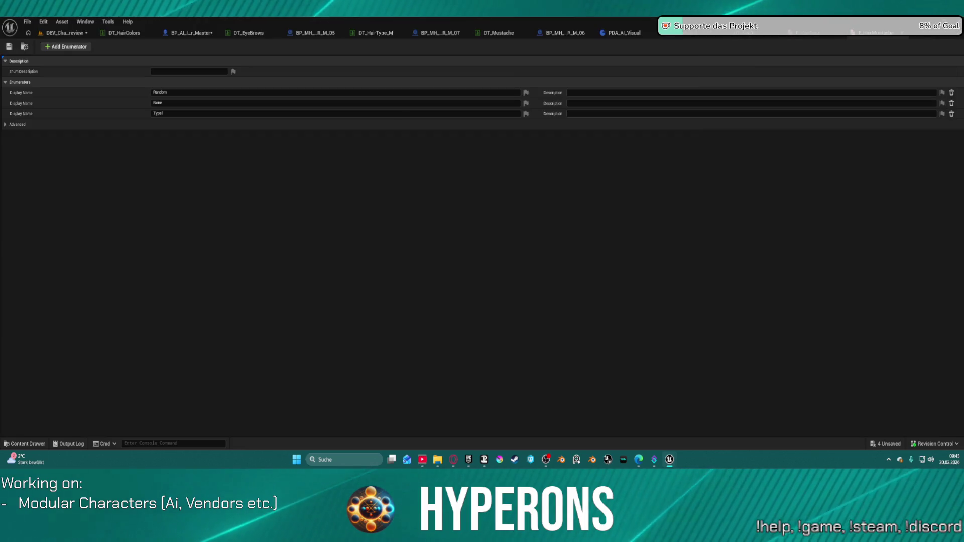
{"action": "left_click", "coordinate": [776, 31]}
{"action": "left_click", "coordinate": [776, 33]}
{"action": "left_click", "coordinate": [744, 35]}
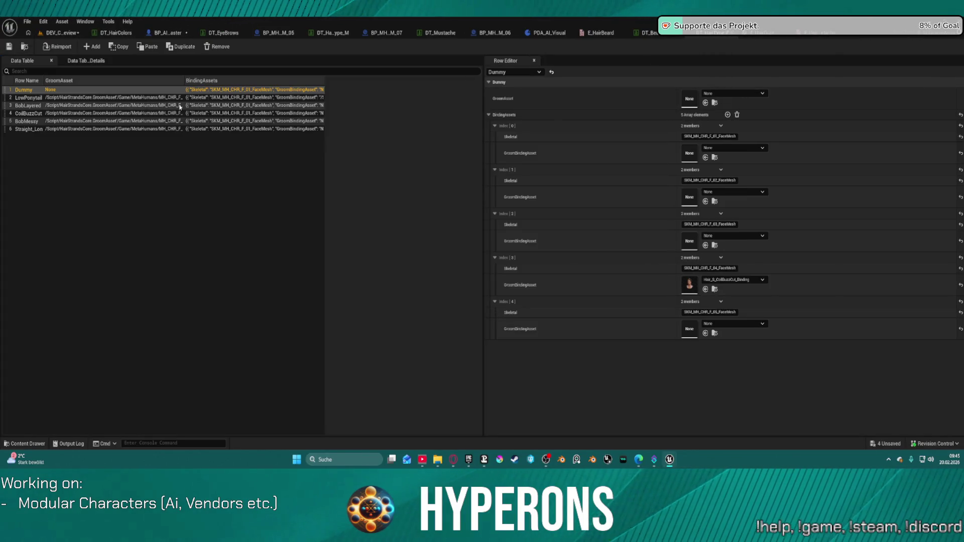
{"action": "left_click", "coordinate": [20, 105]}
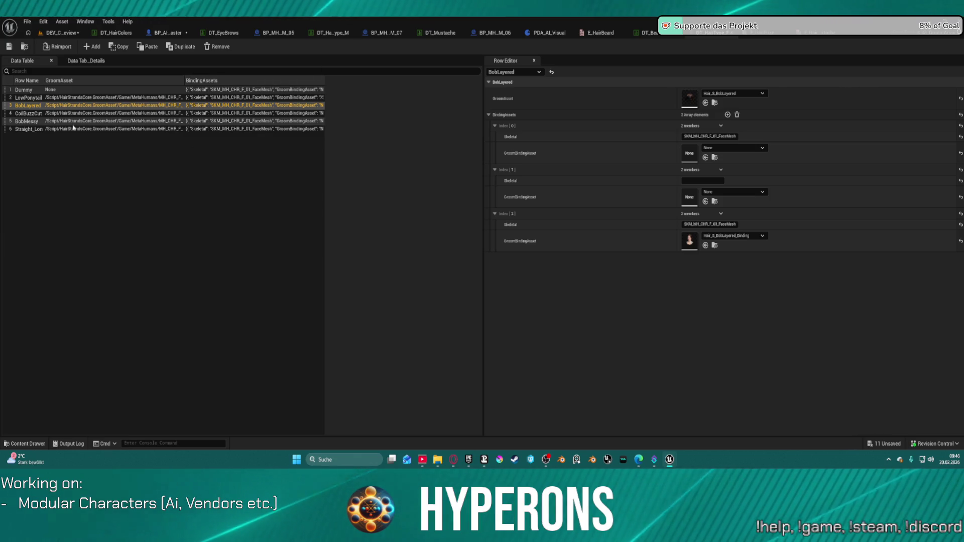
Inspect the CoilBuzzCut row's binding assets, deselect the row, and save all assets.
{"action": "left_click", "coordinate": [28, 113]}
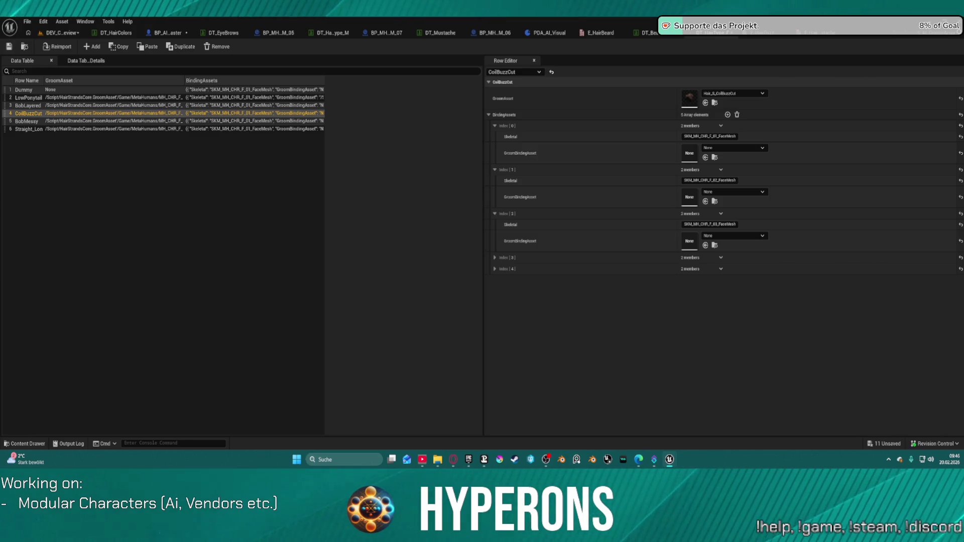
{"action": "left_click", "coordinate": [233, 178]}
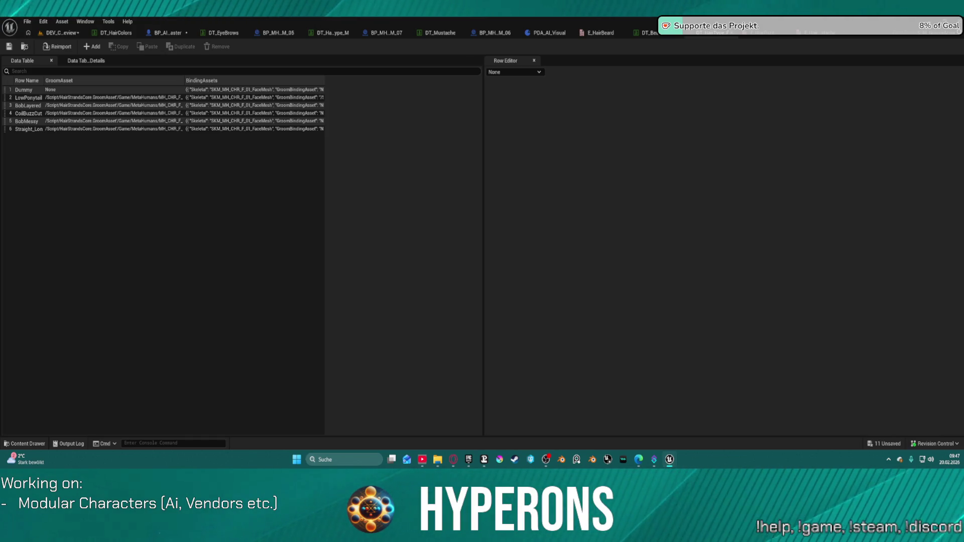
{"action": "left_click", "coordinate": [9, 48]}
Select BP_AI_Interactor_Master8 in the preview level and search its Details for the setup option.
{"action": "left_click", "coordinate": [60, 33]}
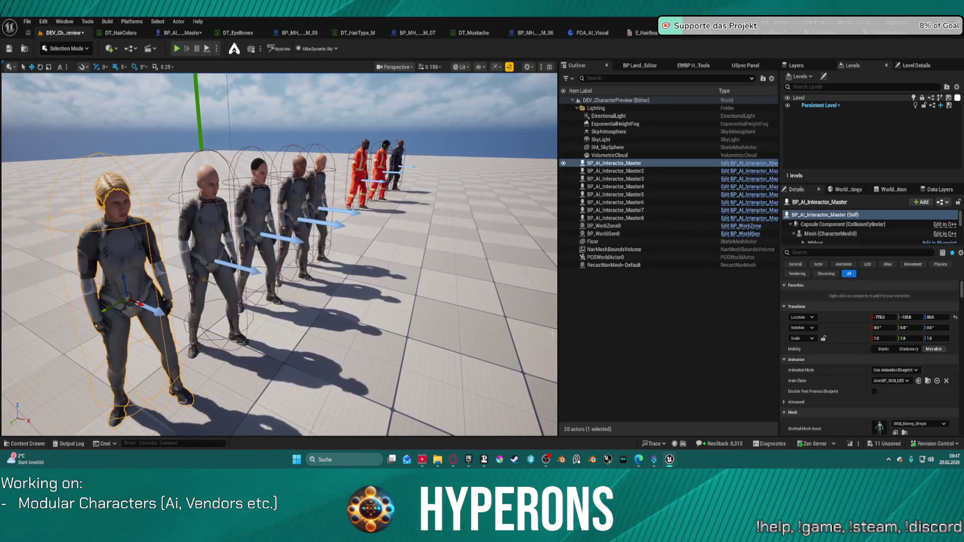
{"action": "left_click", "coordinate": [615, 218]}
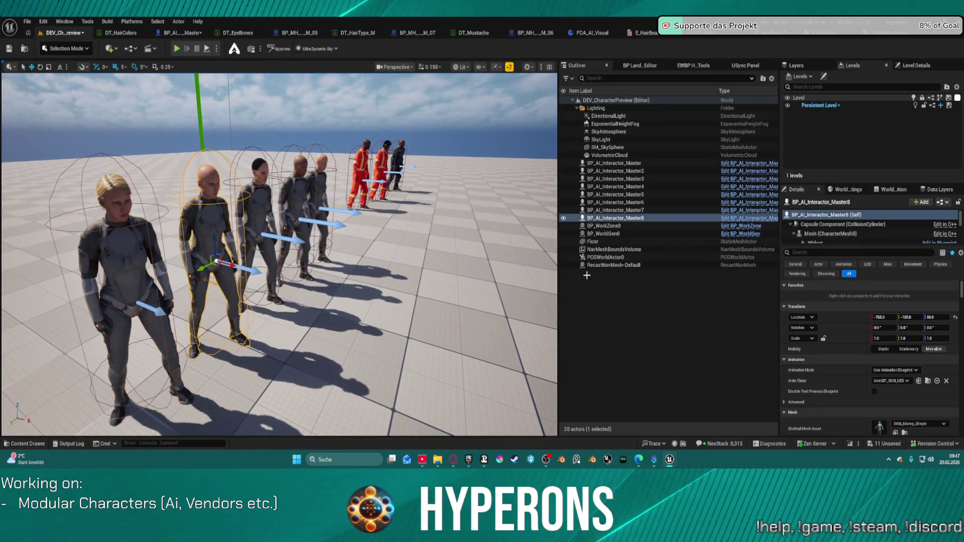
{"action": "left_click", "coordinate": [810, 251]}
{"action": "type", "text": "ste"}
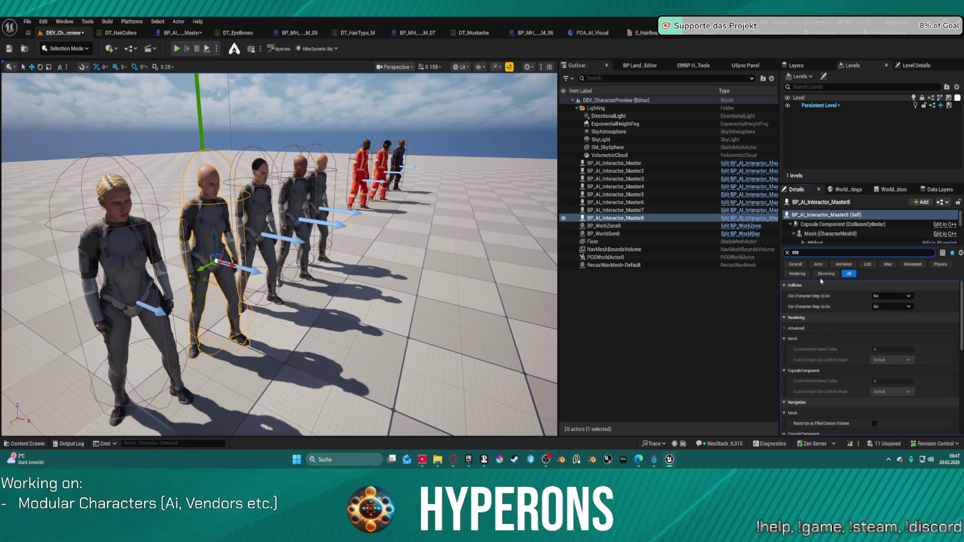
{"action": "type", "text": "u"}
{"action": "key", "text": "BackSpace"}
{"action": "type", "text": "t"}
{"action": "key", "text": "BackSpace"}
{"action": "key", "text": "BackSpace"}
{"action": "key", "text": "BackSpace"}
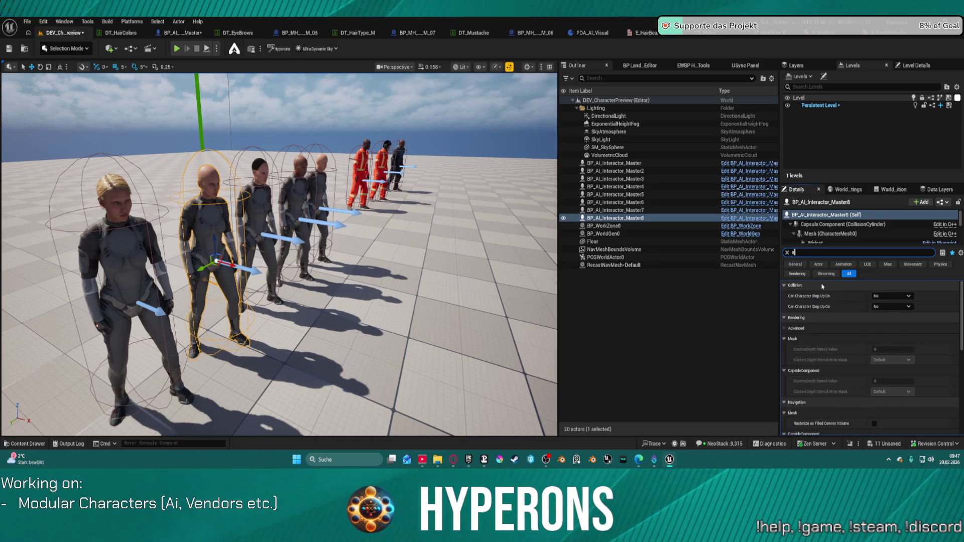
{"action": "type", "text": "et"}
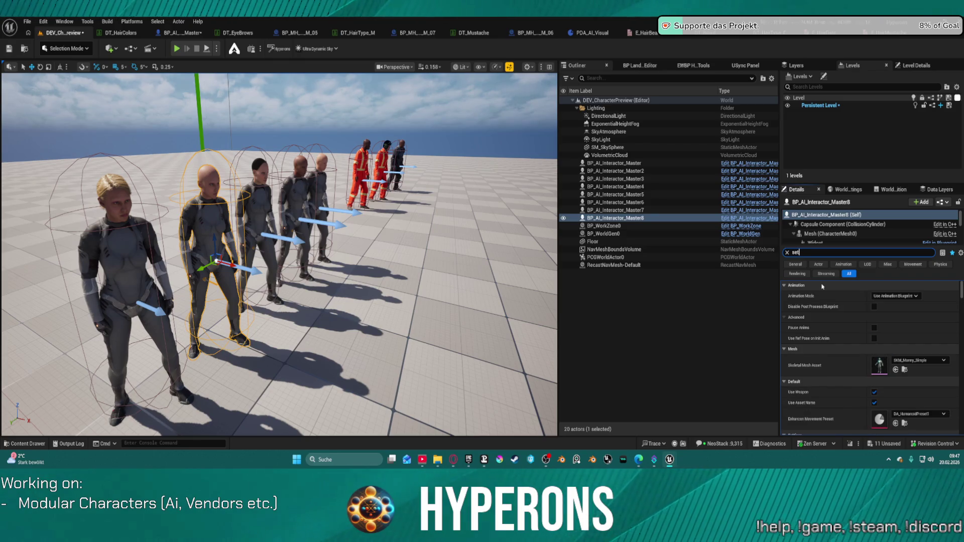
{"action": "type", "text": "u"}
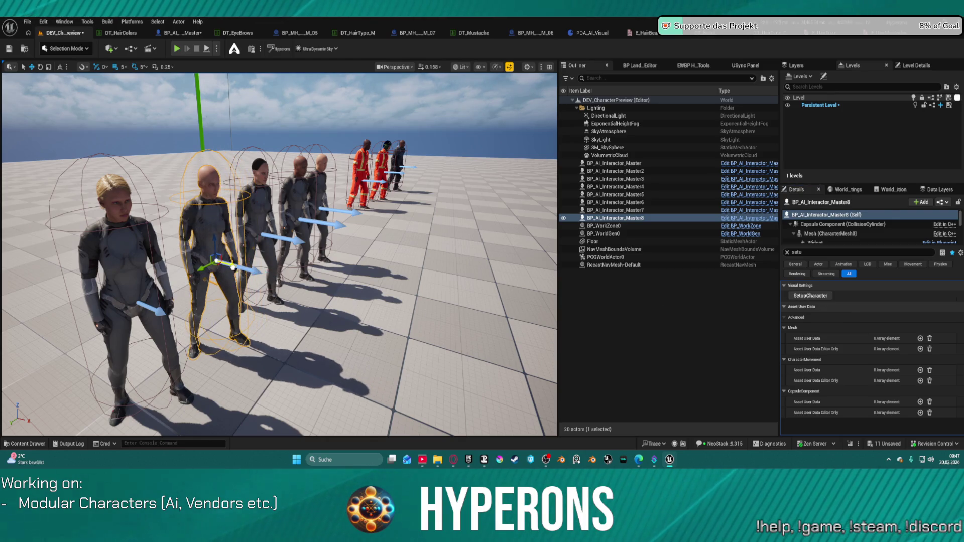
{"action": "type", "text": "f"}
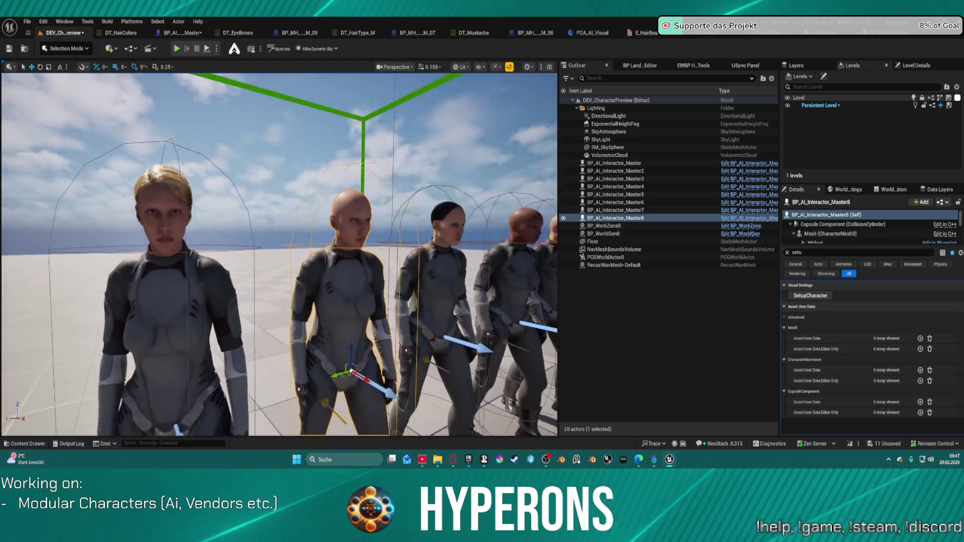
Save all assets, nudge the bald character slightly along X, and reopen the hair data table.
{"action": "key", "text": "ctrl+shift+s"}
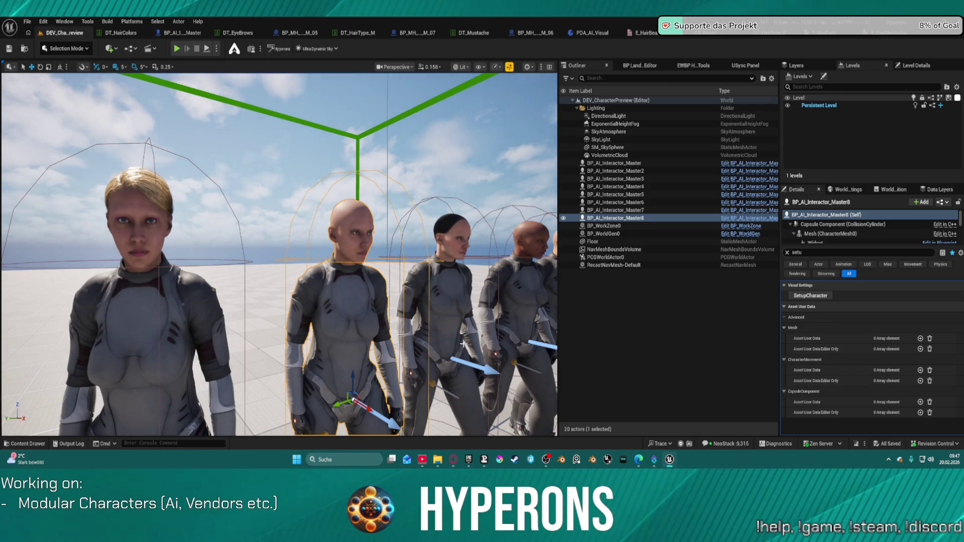
{"action": "mouse_move", "coordinate": [367, 412]}
{"action": "left_mouse_down"}
{"action": "mouse_move", "coordinate": [397, 414]}
{"action": "mouse_move", "coordinate": [362, 412]}
{"action": "mouse_move", "coordinate": [378, 415]}
{"action": "left_mouse_up"}
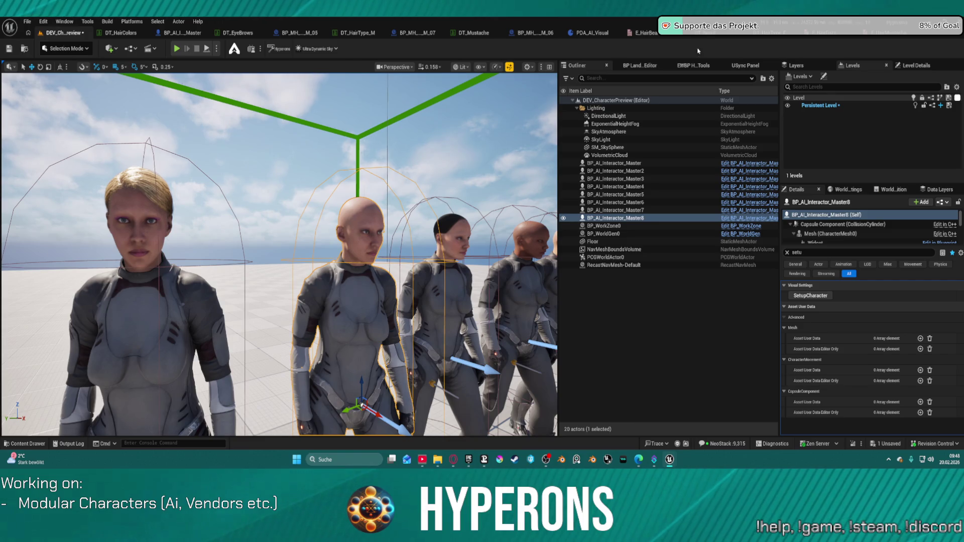
{"action": "left_click", "coordinate": [744, 34]}
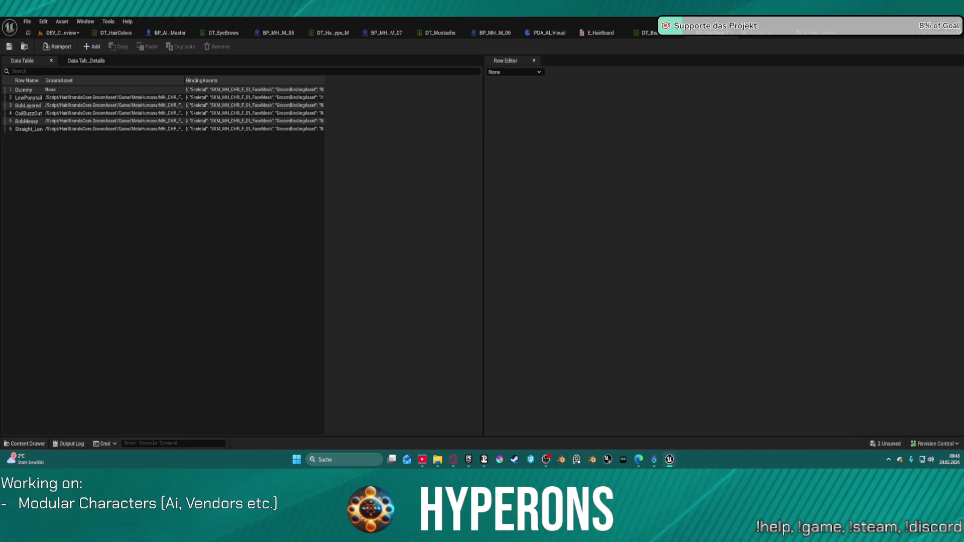
Save the hair groom data table asset with Ctrl+S.
{"action": "key", "text": "ctrl+s"}
Check the interactor characters in the preview level and rerun SetupCharacter on Master3.
{"action": "left_click", "coordinate": [61, 32]}
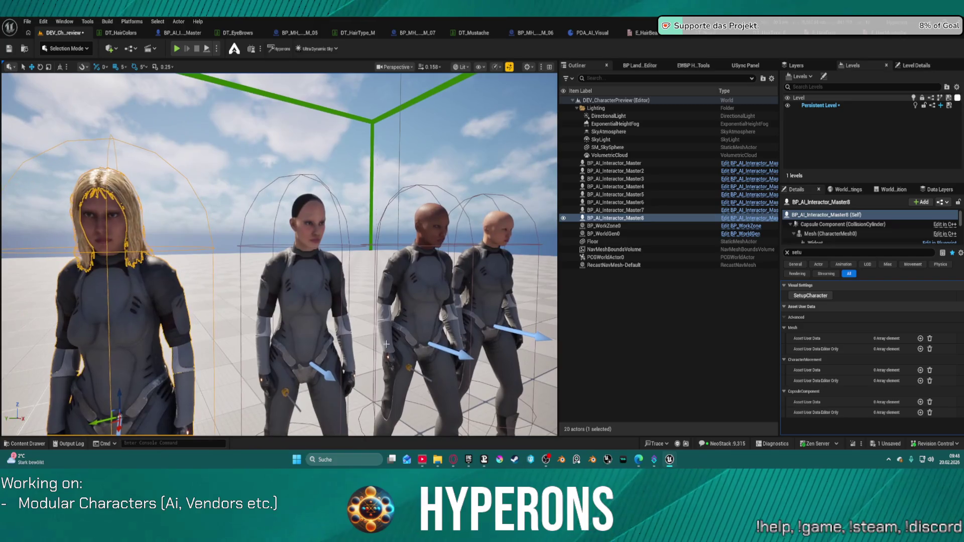
{"action": "left_click", "coordinate": [319, 311]}
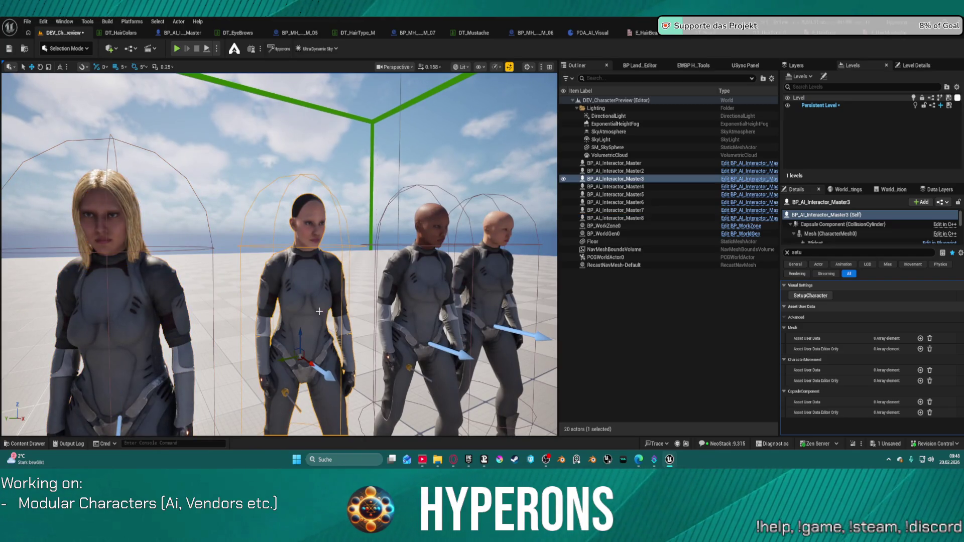
{"action": "left_click", "coordinate": [496, 278]}
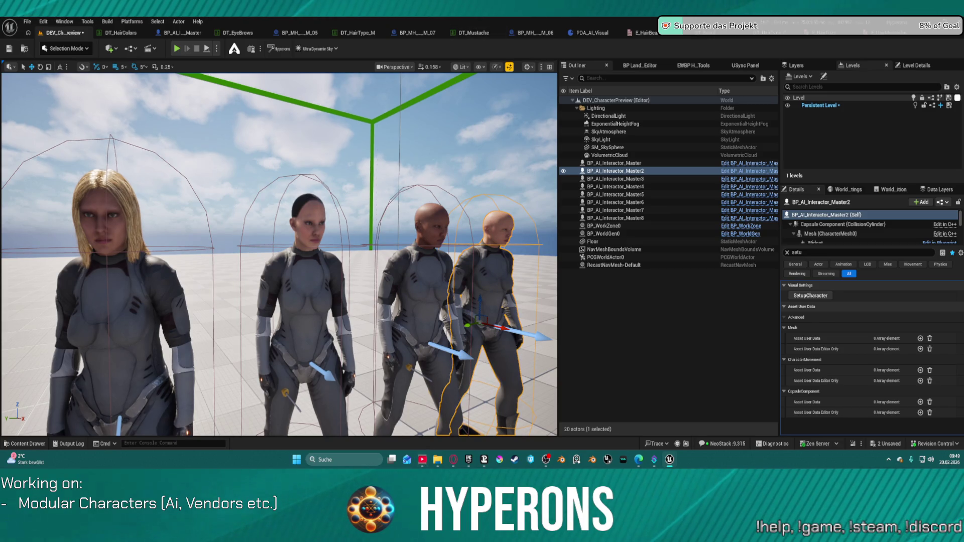
{"action": "left_click", "coordinate": [420, 281]}
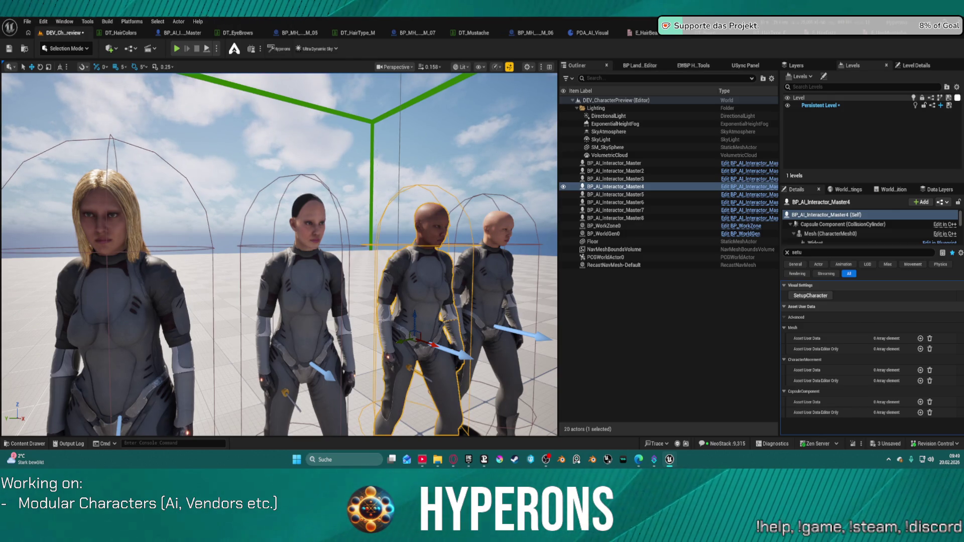
{"action": "left_click", "coordinate": [615, 170]}
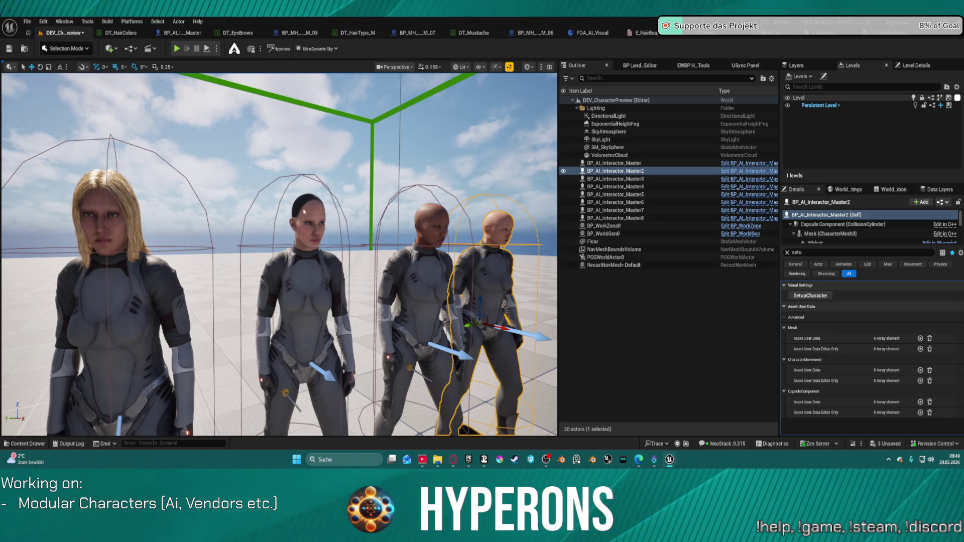
{"action": "left_click", "coordinate": [615, 179]}
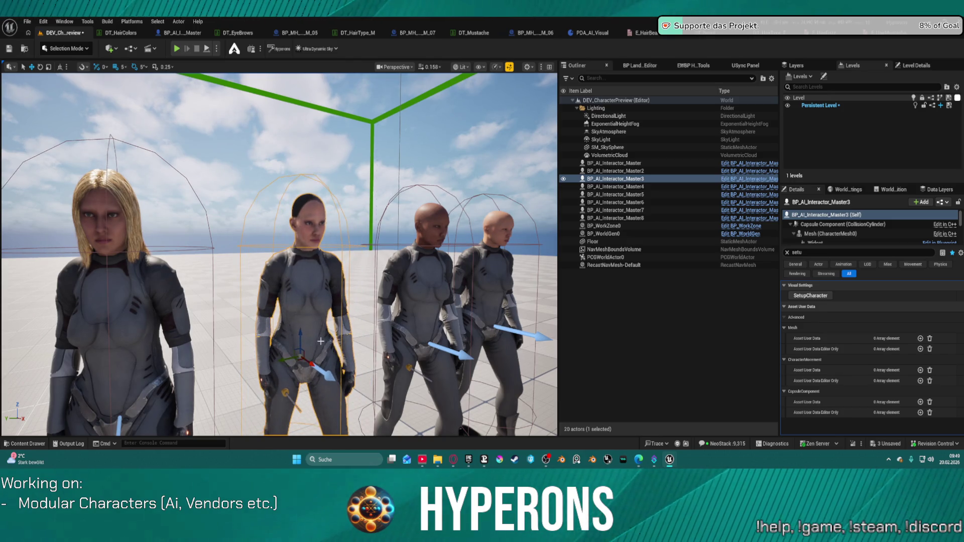
{"action": "left_click", "coordinate": [810, 296]}
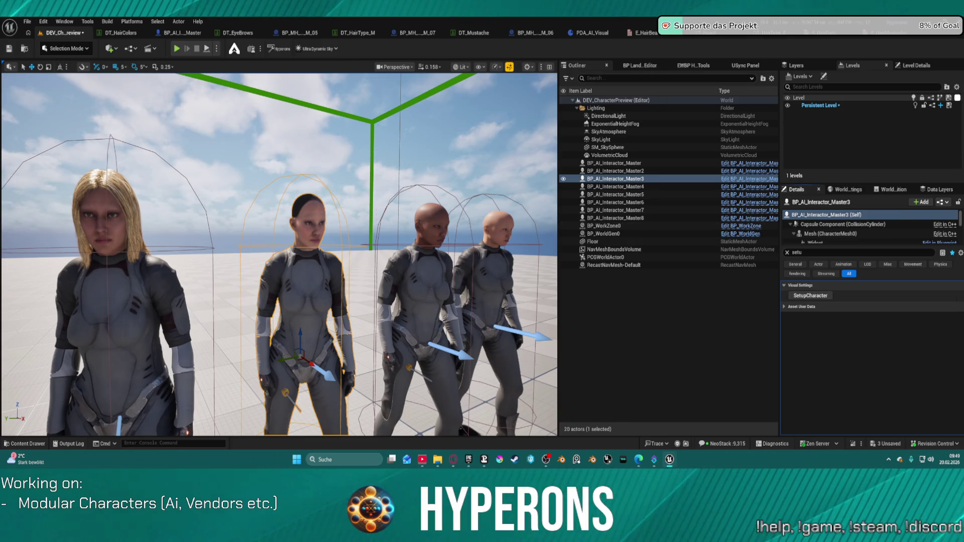
Select BP_AI_Interactor_Master4 and move it slightly left with the gizmo.
{"action": "left_click", "coordinate": [431, 334]}
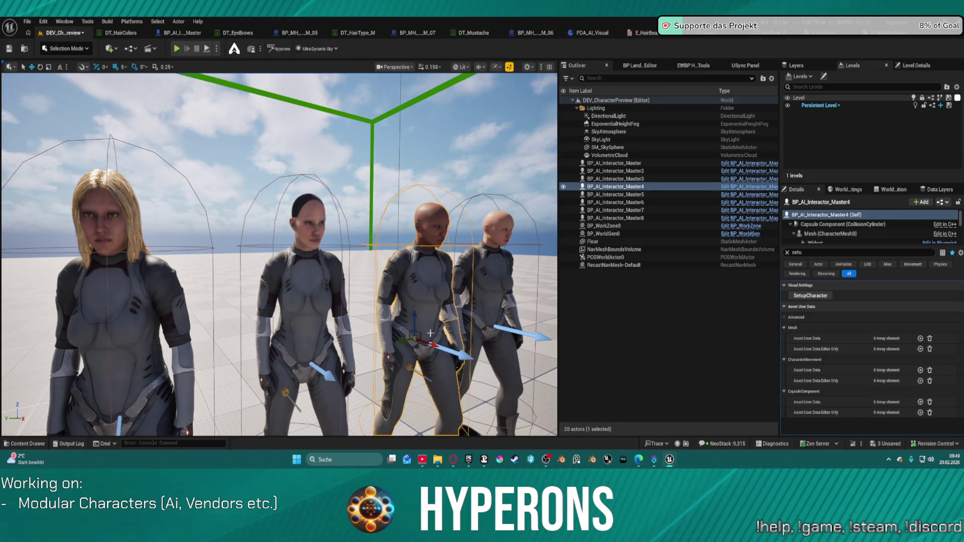
{"action": "left_click_drag", "start_coordinate": [430, 345], "coordinate": [421, 345]}
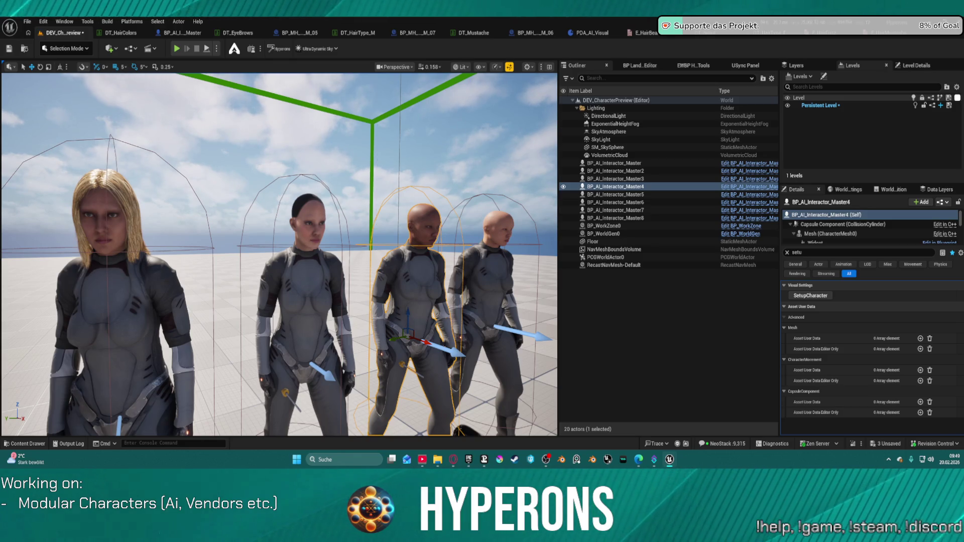
{"action": "scroll", "coordinate": [381, 381], "scroll_direction": "down", "scroll_amount": 5}
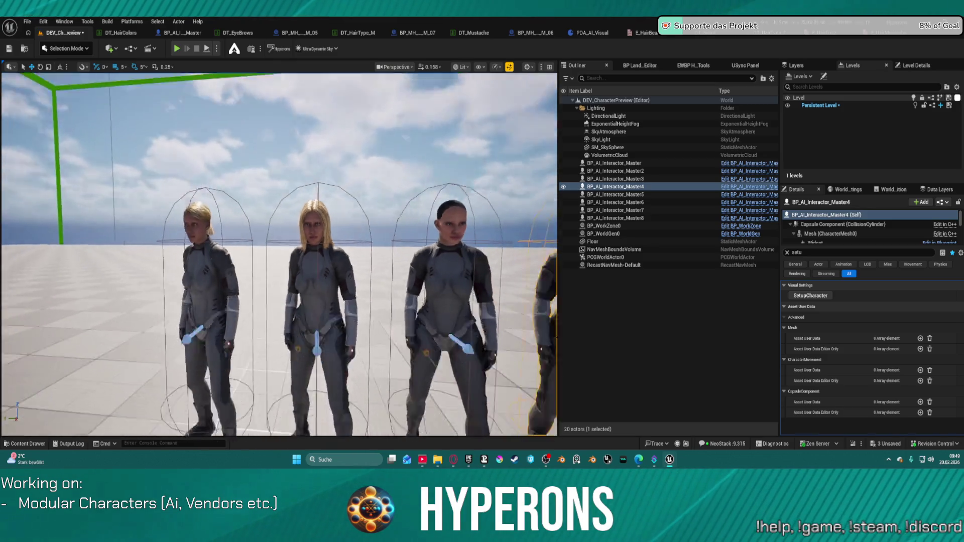
Select the Master3 character and save the character preview level.
{"action": "scroll", "coordinate": [381, 380], "scroll_direction": "up", "scroll_amount": 5}
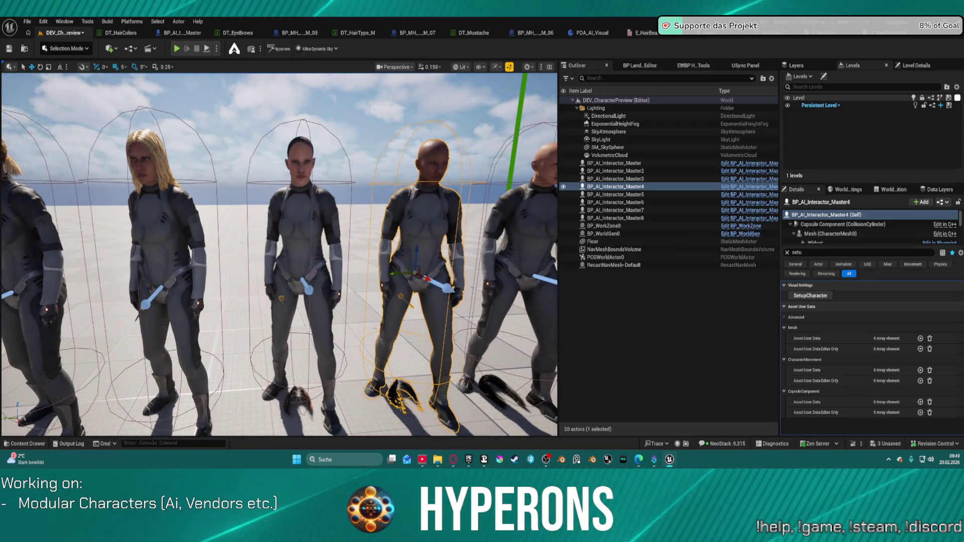
{"action": "left_click", "coordinate": [308, 259]}
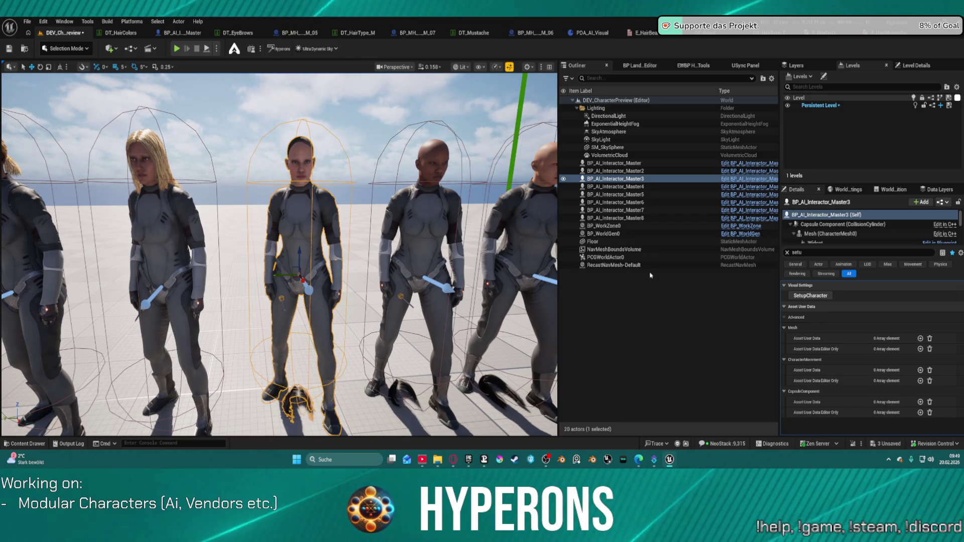
{"action": "key", "text": "ctrl+s"}
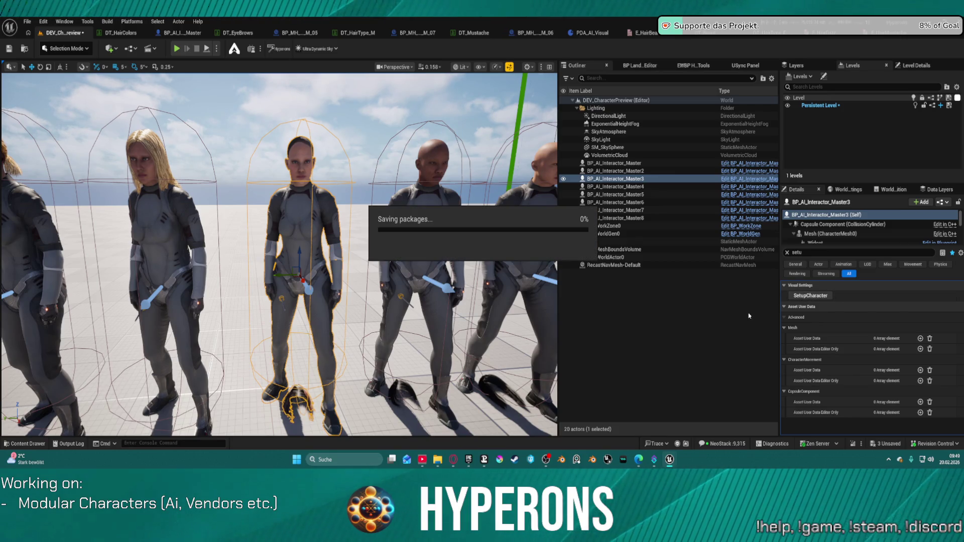
Bring the DT_HairType data table back up, listing six hairstyles from Dummy to Straight.
{"action": "mouse_move", "coordinate": [549, 319]}
{"action": "left_mouse_down"}
{"action": "mouse_move", "coordinate": [549, 272]}
{"action": "mouse_move", "coordinate": [549, 361]}
{"action": "left_mouse_up"}
{"action": "left_click_drag", "start_coordinate": [391, 432], "coordinate": [391, 440]}
{"action": "left_click_drag", "start_coordinate": [287, 346], "coordinate": [283, 318]}
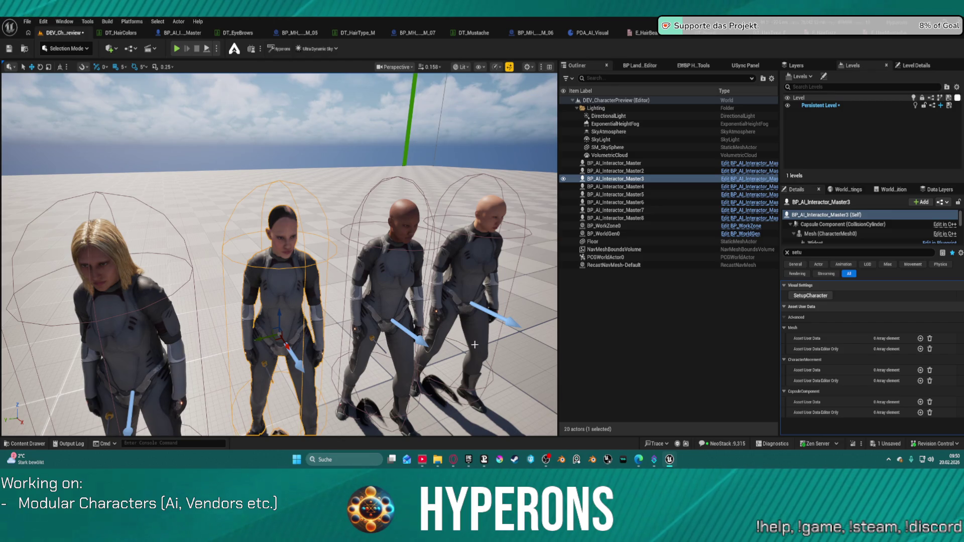
{"action": "mouse_move", "coordinate": [342, 282]}
{"action": "left_mouse_down"}
{"action": "mouse_move", "coordinate": [351, 289]}
{"action": "mouse_move", "coordinate": [342, 282]}
{"action": "left_mouse_up"}
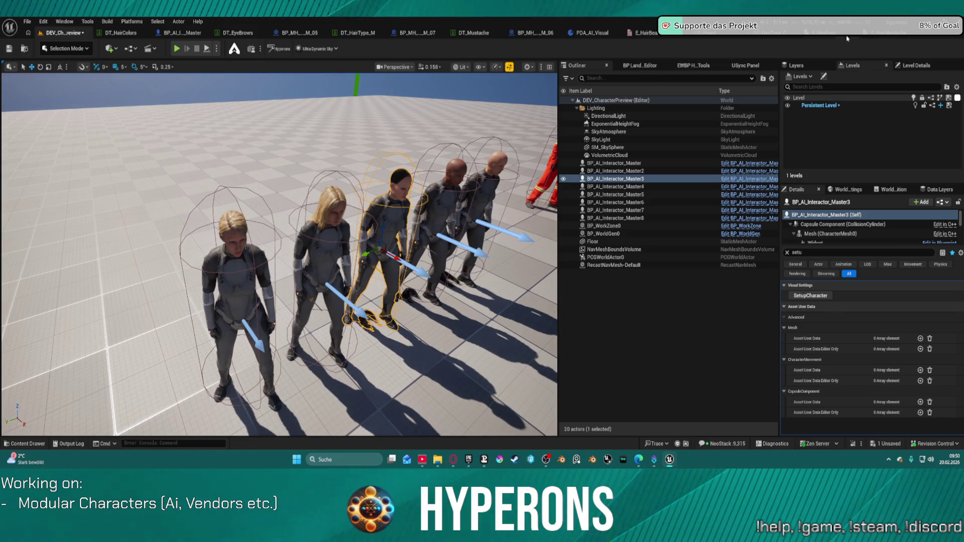
{"action": "left_click", "coordinate": [770, 33]}
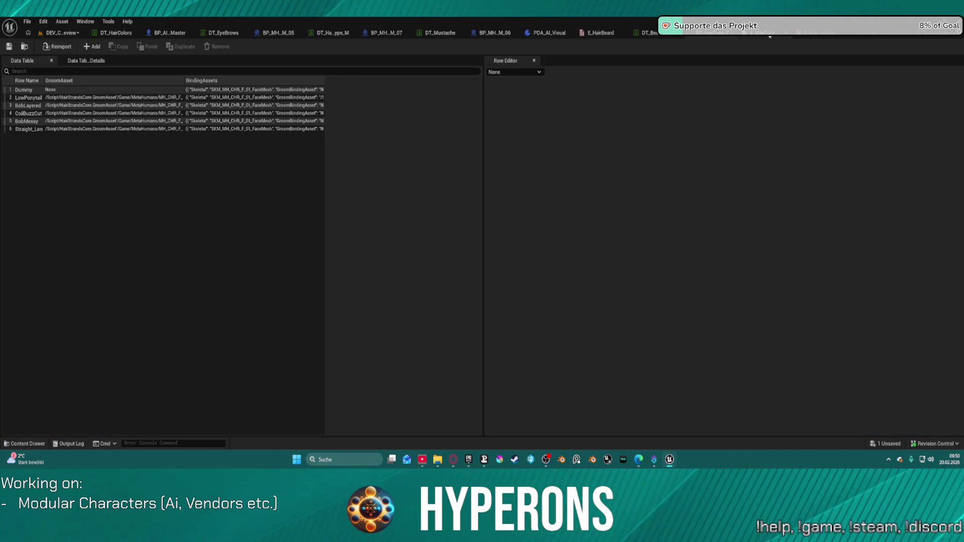
Open the BobLayered hair row for editing its bindings.
{"action": "left_click", "coordinate": [16, 113]}
{"action": "left_click", "coordinate": [29, 106]}
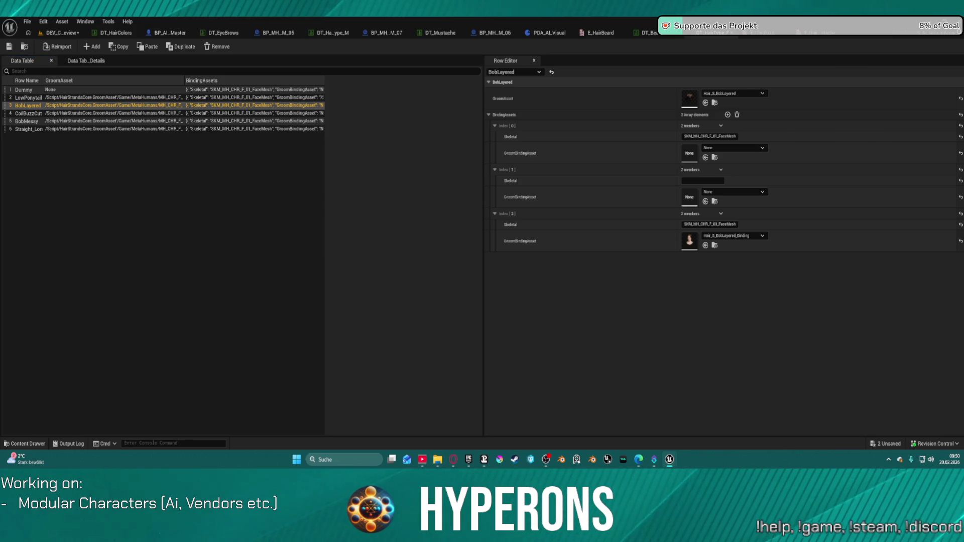
{"action": "left_click", "coordinate": [59, 33]}
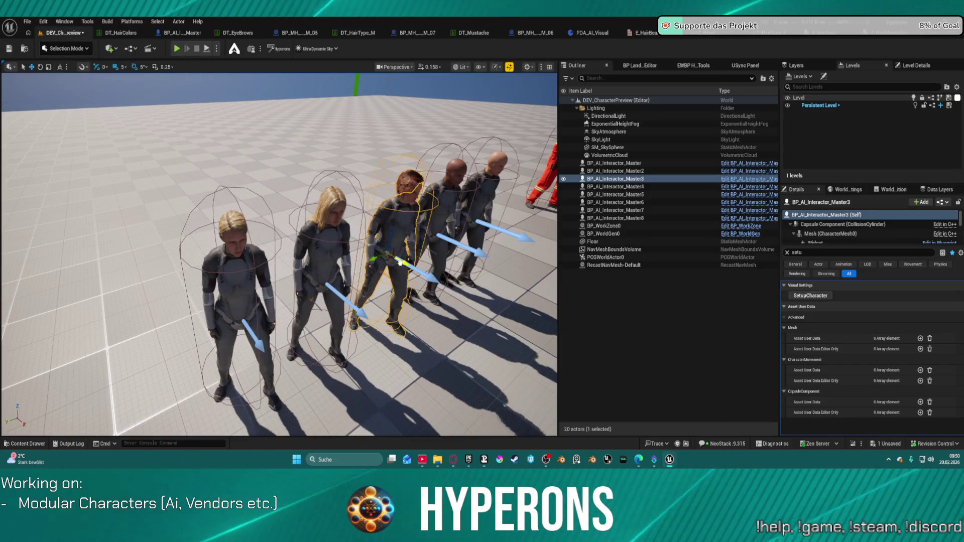
Select the bald Master4 and Master2 characters in the preview level to refresh their hair.
{"action": "mouse_move", "coordinate": [383, 265]}
{"action": "left_mouse_down"}
{"action": "mouse_move", "coordinate": [352, 266]}
{"action": "mouse_move", "coordinate": [352, 226]}
{"action": "left_mouse_up"}
{"action": "left_click_drag", "start_coordinate": [264, 246], "coordinate": [263, 238]}
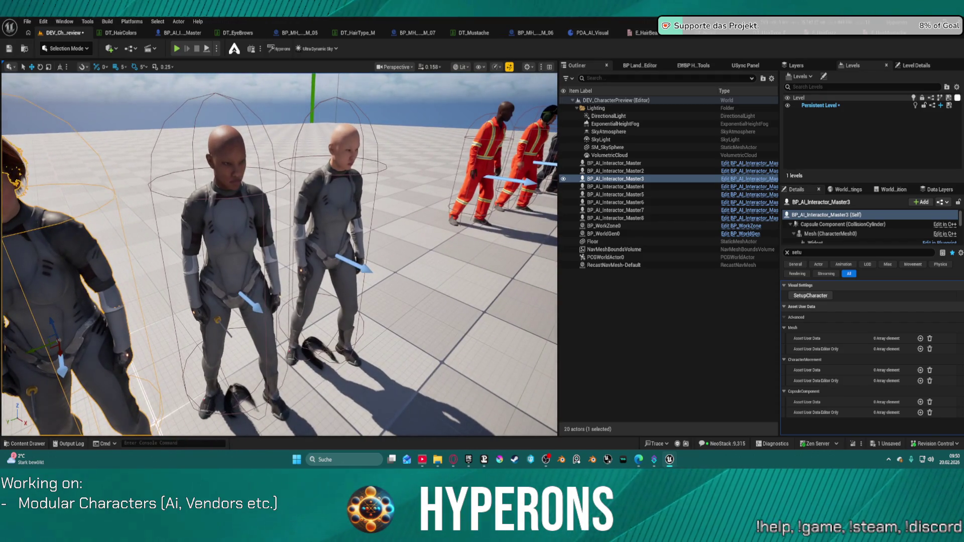
{"action": "left_click", "coordinate": [264, 238]}
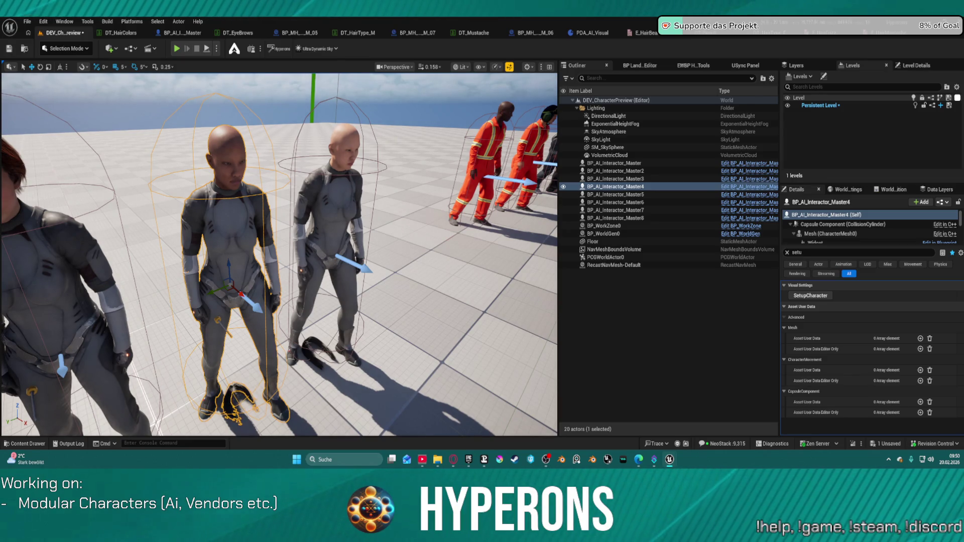
{"action": "left_click", "coordinate": [242, 295]}
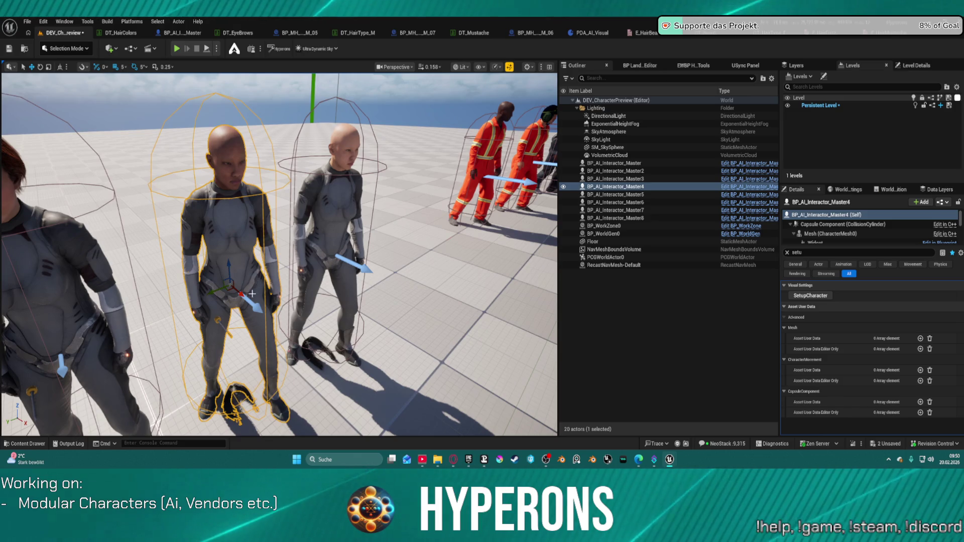
{"action": "left_click", "coordinate": [323, 199]}
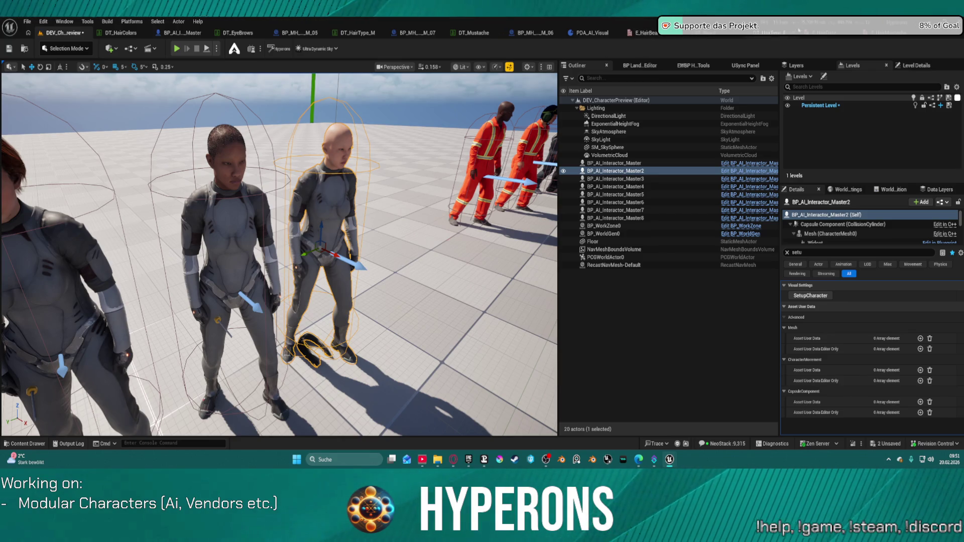
{"action": "left_click", "coordinate": [785, 35]}
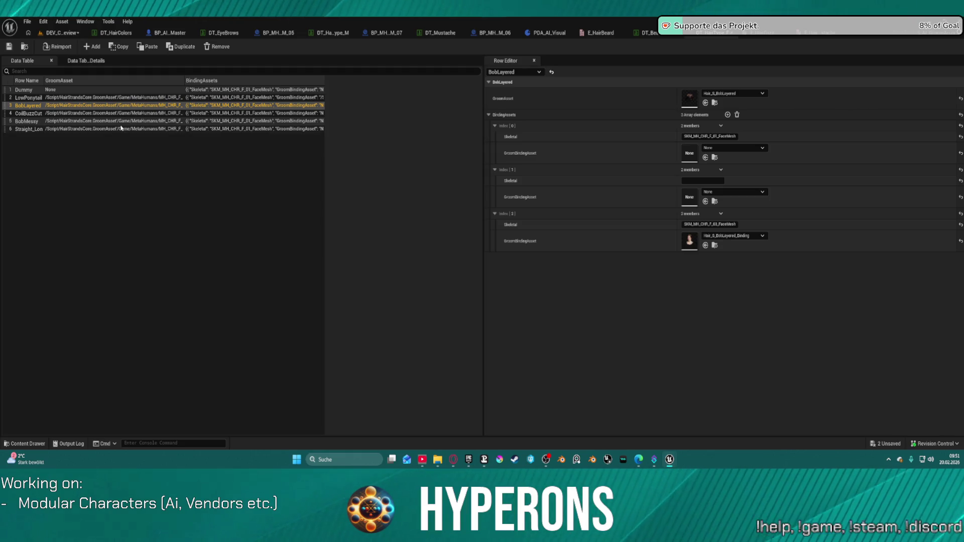
Inspect BobMessy's binding entries 3 and 4, save the hair data table, and return to the level.
{"action": "left_click", "coordinate": [105, 121]}
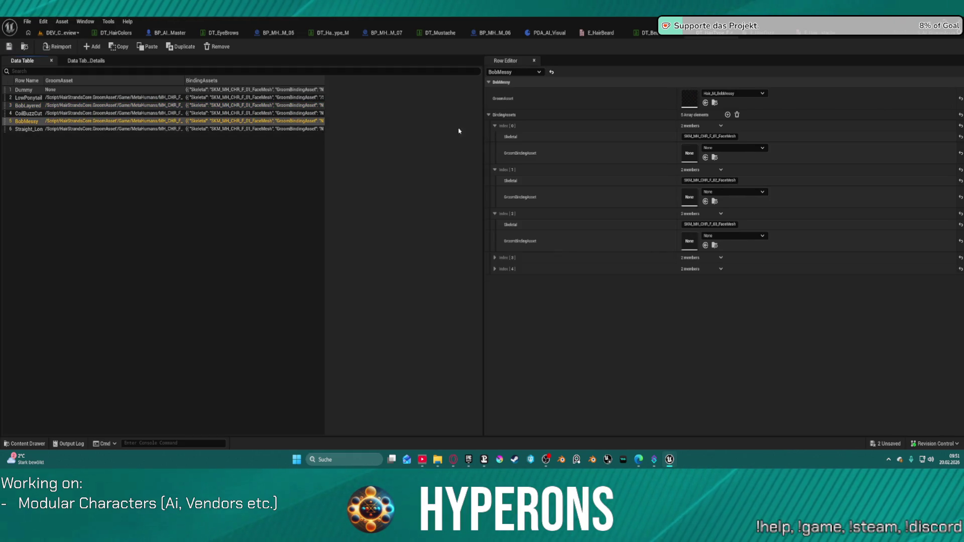
{"action": "left_click", "coordinate": [495, 258]}
{"action": "left_click", "coordinate": [495, 301]}
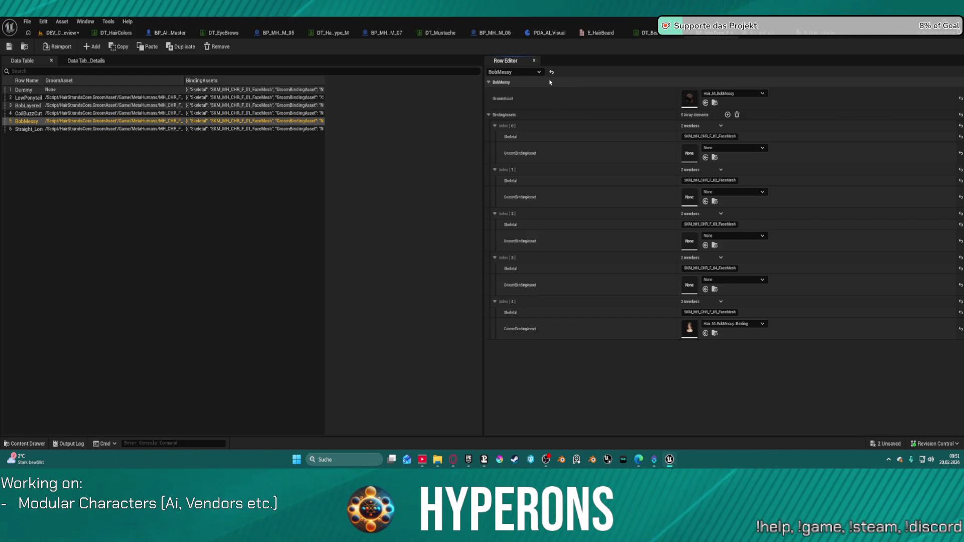
{"action": "left_click", "coordinate": [9, 46]}
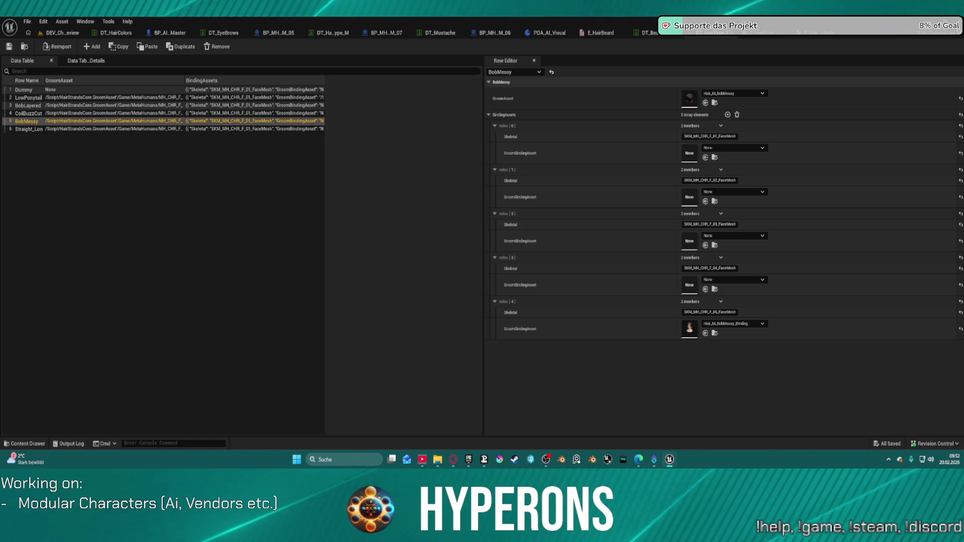
{"action": "left_click", "coordinate": [63, 33]}
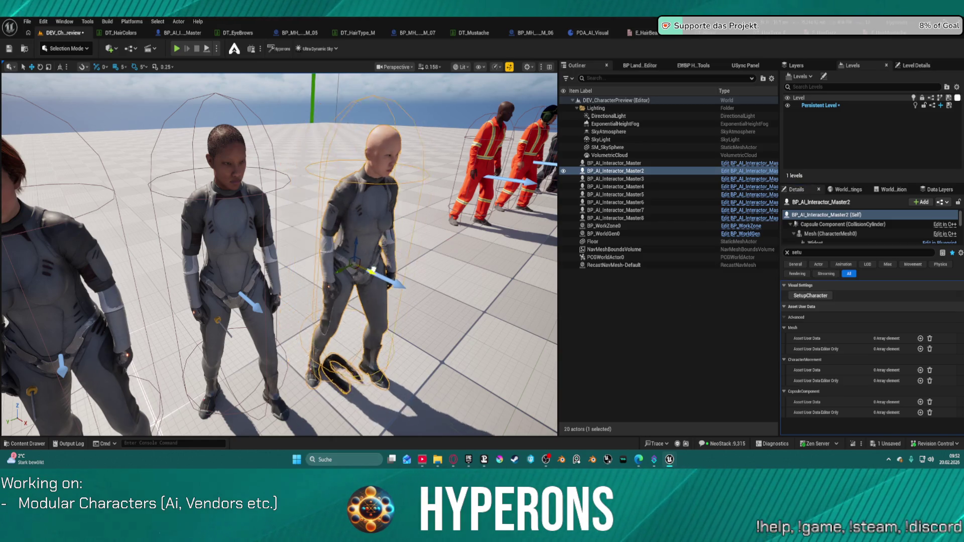
Show all of Master2's Hair component properties down to Groom, then reopen DT_HairType.
{"action": "mouse_move", "coordinate": [350, 259]}
{"action": "left_mouse_down"}
{"action": "mouse_move", "coordinate": [391, 259]}
{"action": "mouse_move", "coordinate": [417, 241]}
{"action": "mouse_move", "coordinate": [417, 288]}
{"action": "left_mouse_up"}
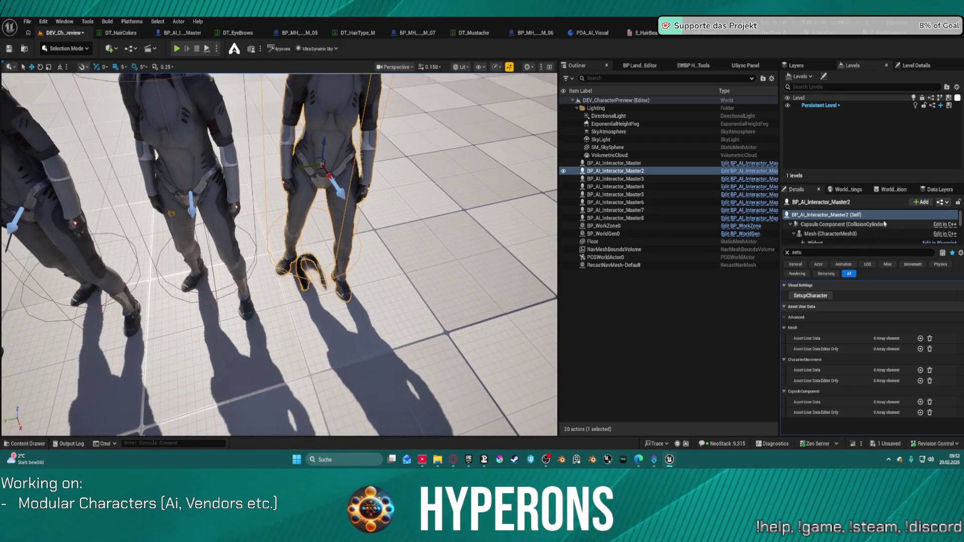
{"action": "scroll", "coordinate": [836, 234], "scroll_direction": "down", "scroll_amount": 5}
{"action": "scroll", "coordinate": [837, 237], "scroll_direction": "down", "scroll_amount": 5}
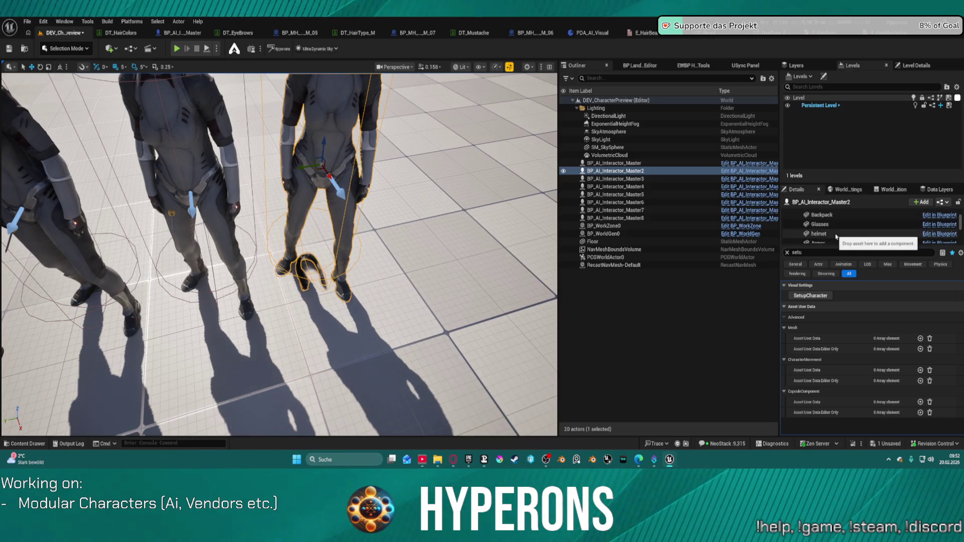
{"action": "scroll", "coordinate": [837, 236], "scroll_direction": "down", "scroll_amount": 3}
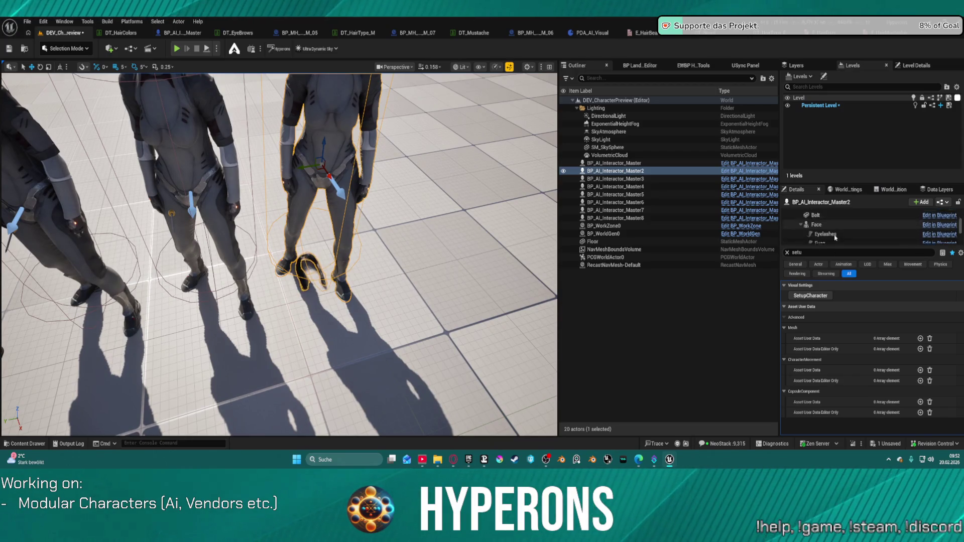
{"action": "left_click", "coordinate": [818, 216]}
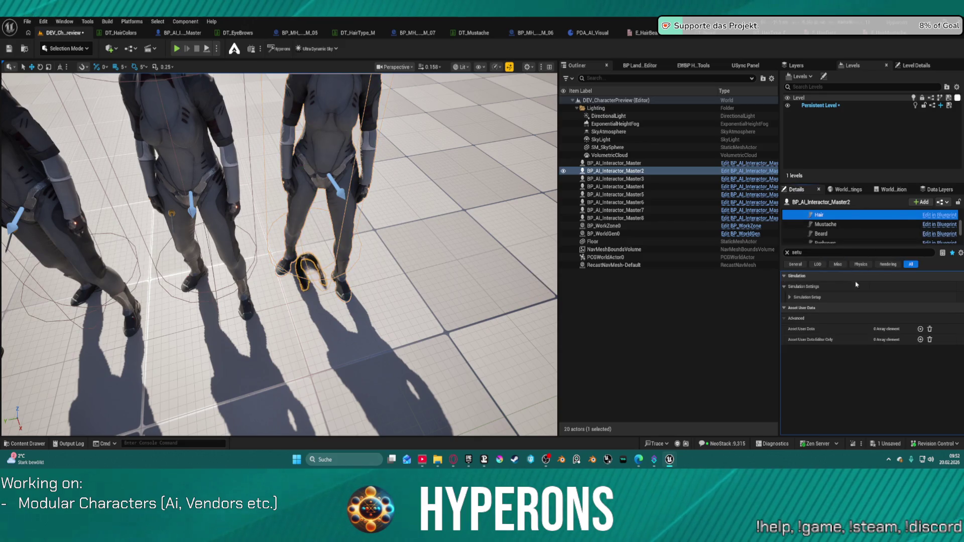
{"action": "left_click", "coordinate": [788, 253]}
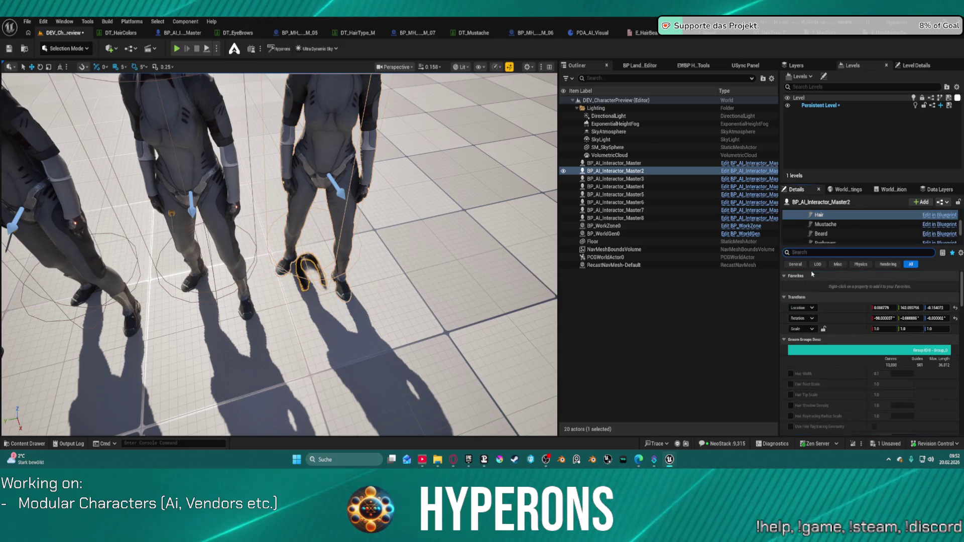
{"action": "scroll", "coordinate": [854, 344], "scroll_direction": "down", "scroll_amount": 10}
{"action": "scroll", "coordinate": [854, 344], "scroll_direction": "down", "scroll_amount": 3}
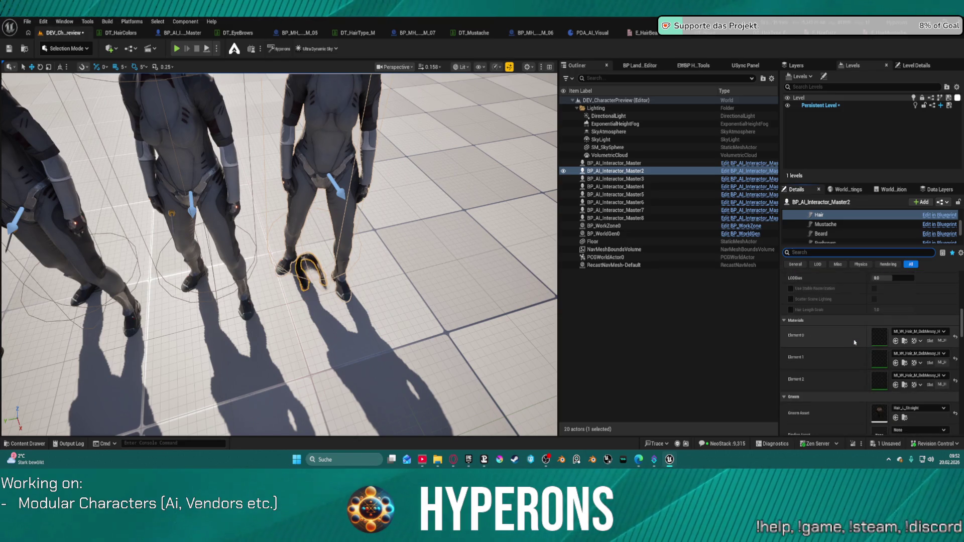
{"action": "scroll", "coordinate": [924, 345], "scroll_direction": "down", "scroll_amount": 1}
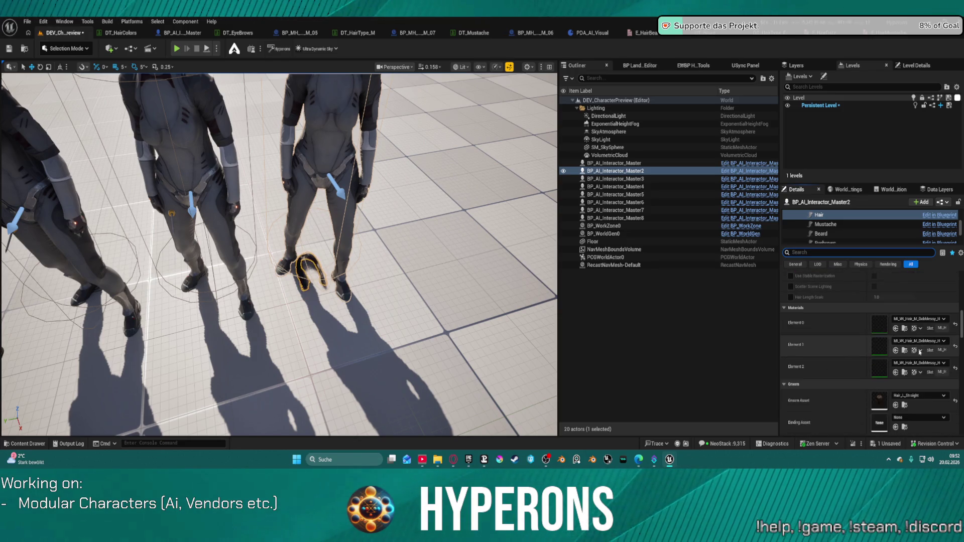
{"action": "scroll", "coordinate": [915, 375], "scroll_direction": "down", "scroll_amount": 2}
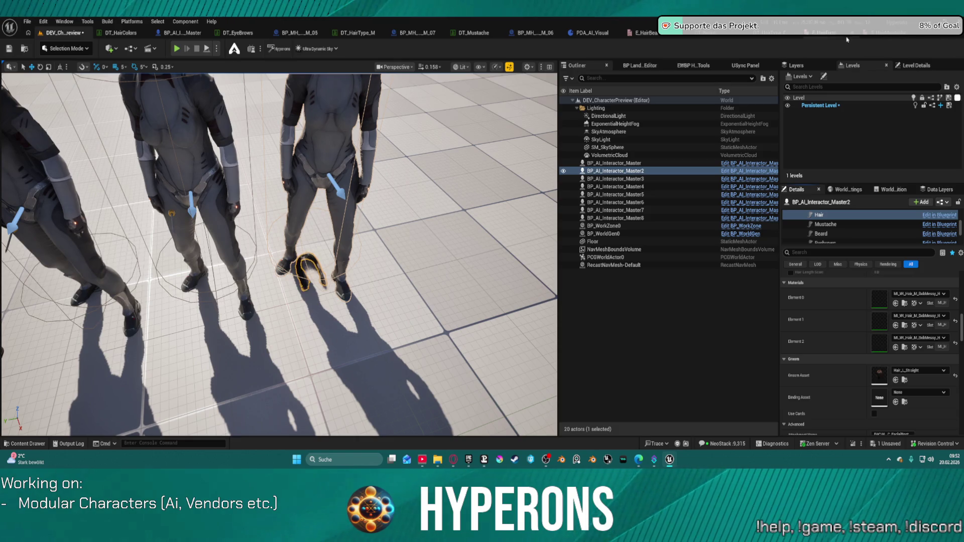
{"action": "left_click", "coordinate": [766, 41]}
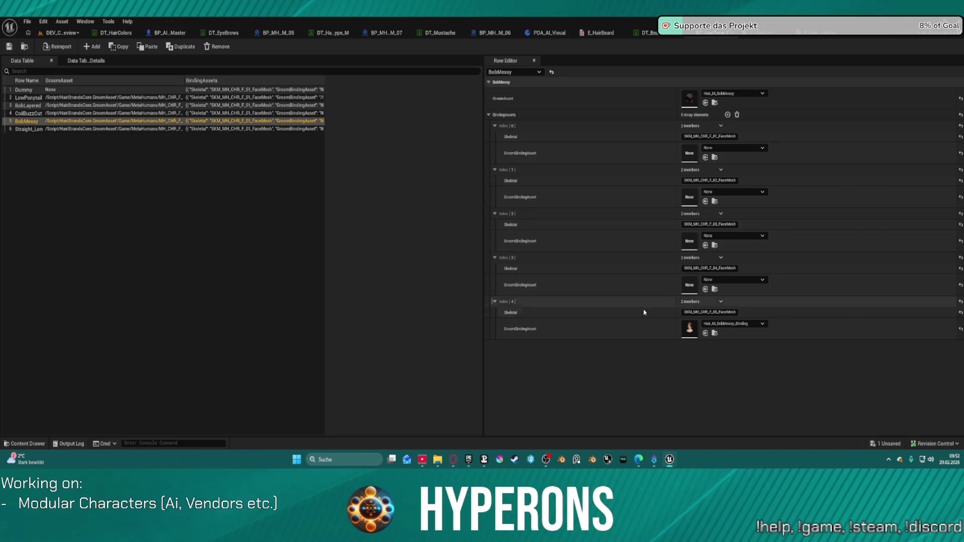
Set Straight_Long's index 3 GroomBindingAsset to None and check BobMessy's index 4 Skeletal field.
{"action": "left_click", "coordinate": [35, 130]}
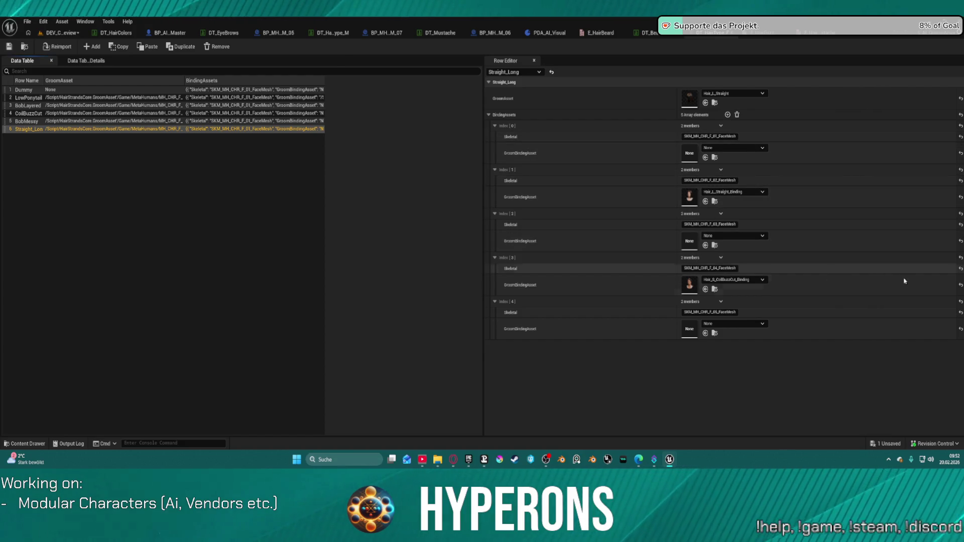
{"action": "key", "text": "ctrl+v"}
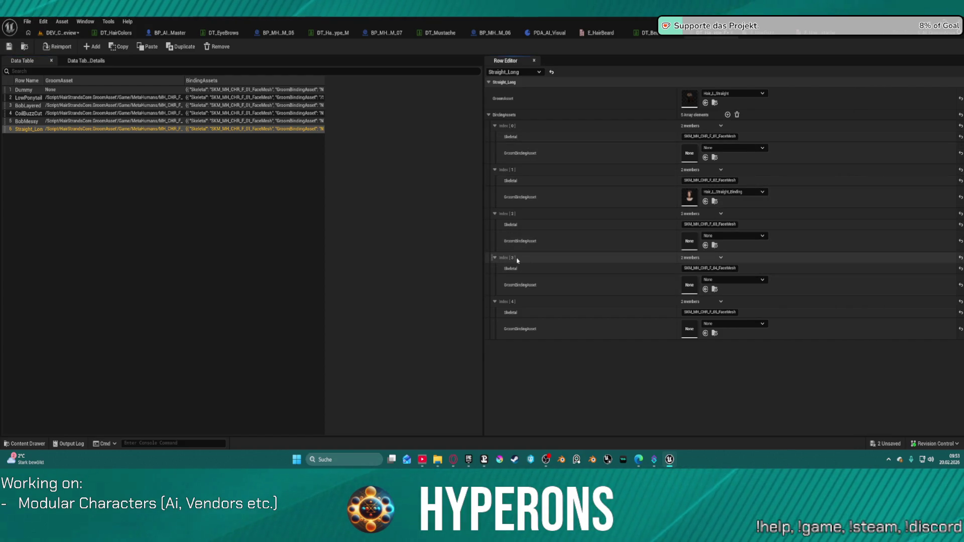
{"action": "left_click", "coordinate": [30, 121]}
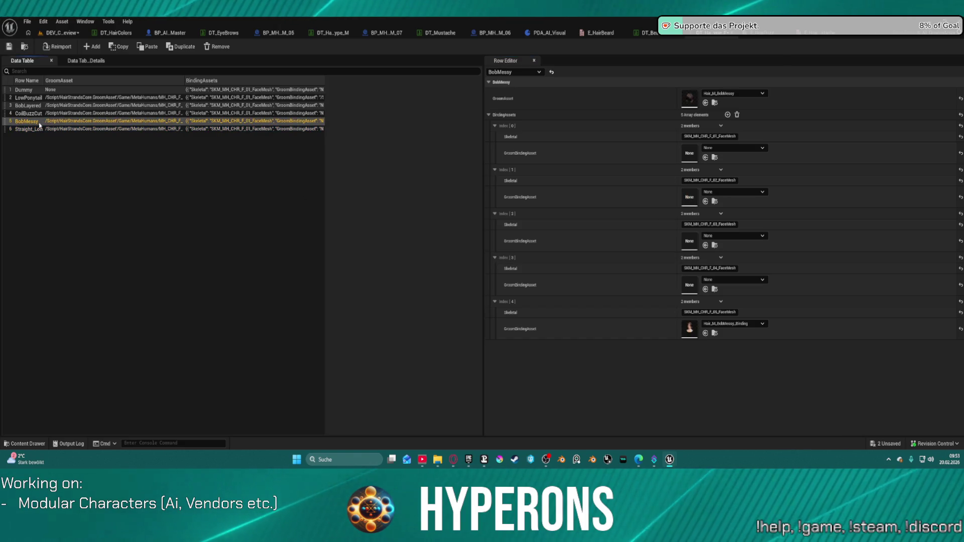
{"action": "left_click", "coordinate": [728, 312]}
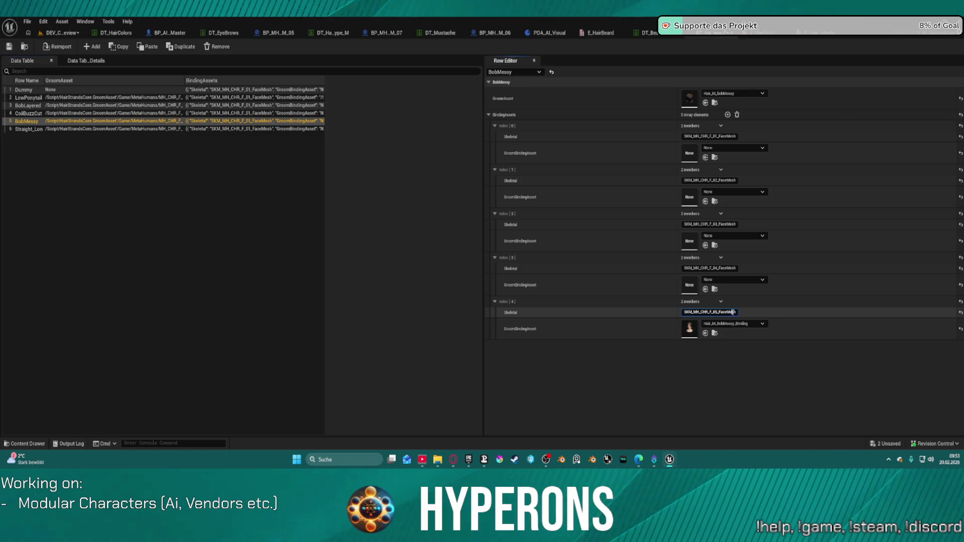
{"action": "double_click", "coordinate": [731, 313]}
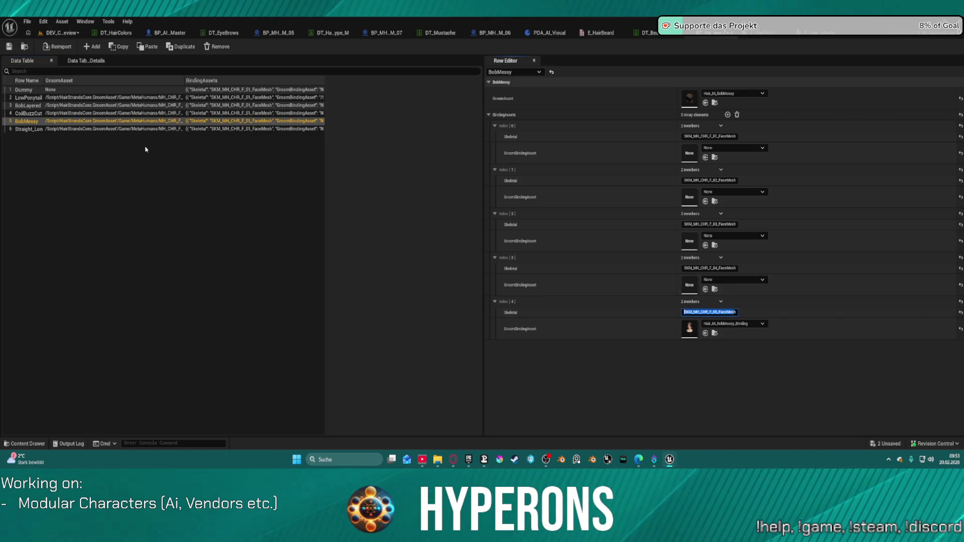
{"action": "left_click", "coordinate": [14, 56]}
{"action": "left_click", "coordinate": [58, 36]}
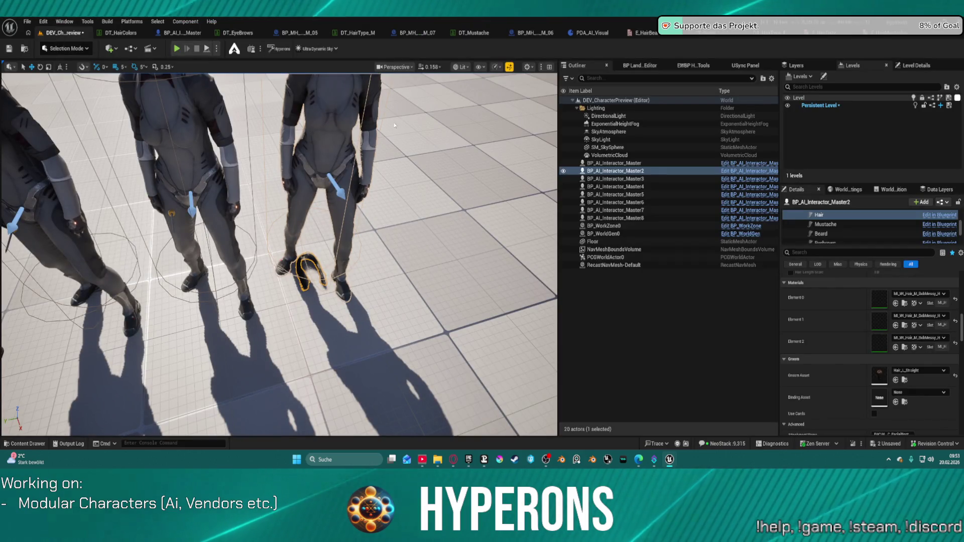
Select and frame BP_AI_Interactor_Master2, deleting it and then restoring it with undo.
{"action": "left_click", "coordinate": [309, 201]}
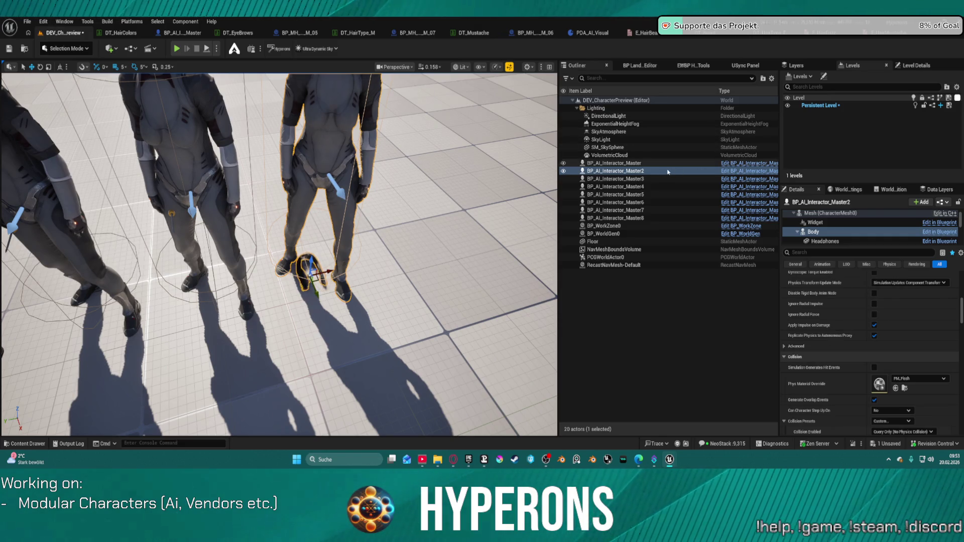
{"action": "left_click", "coordinate": [663, 179]}
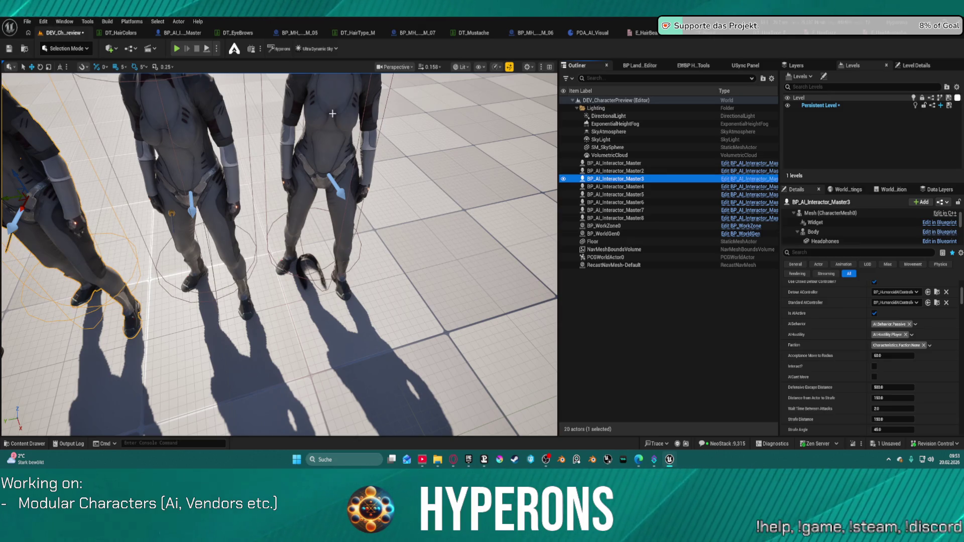
{"action": "left_click", "coordinate": [331, 128]}
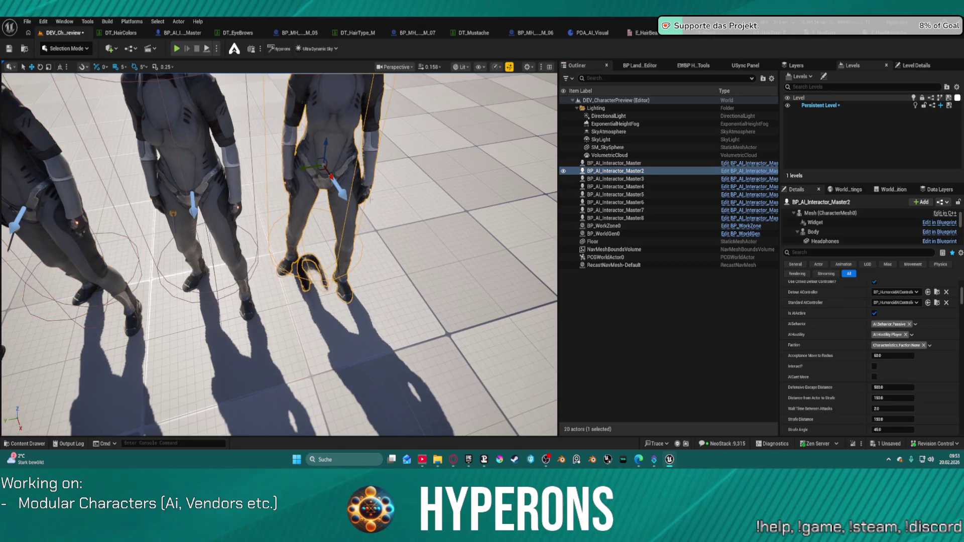
{"action": "key", "text": "f"}
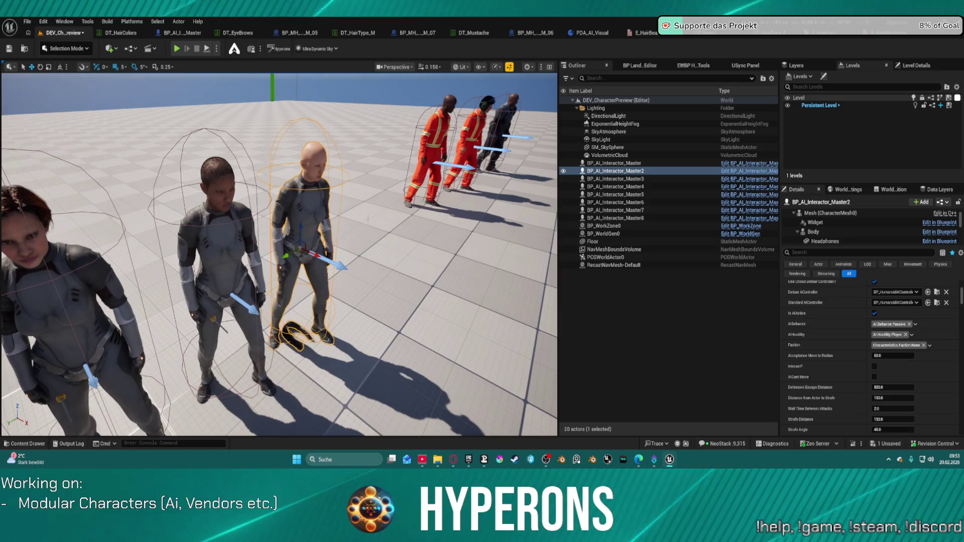
{"action": "key", "text": "Delete"}
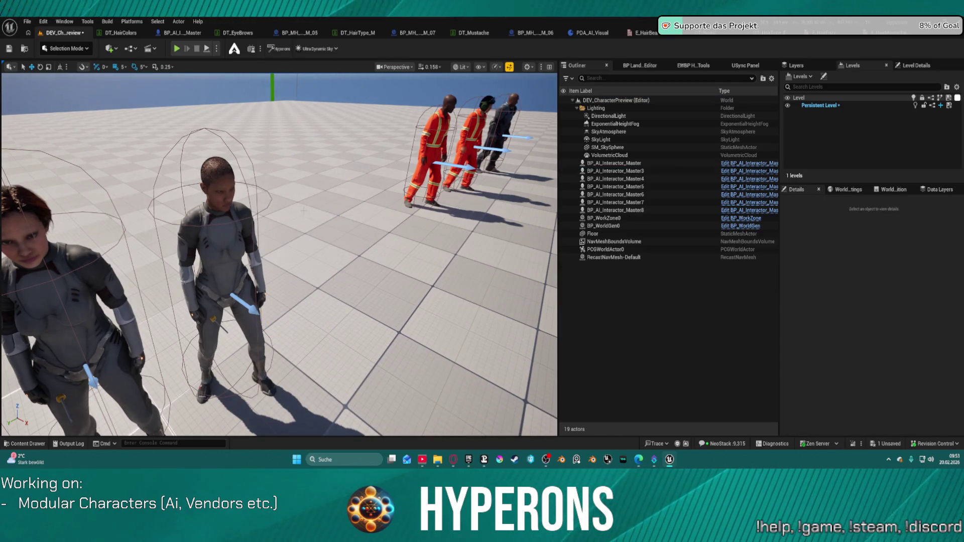
{"action": "key", "text": "ctrl+z"}
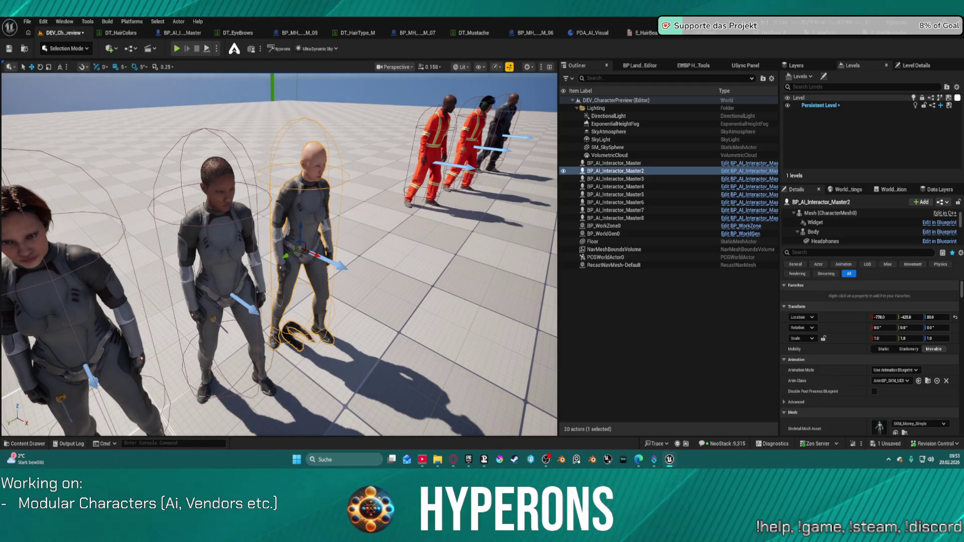
Duplicate Master2 and move the copy beside the other characters.
{"action": "key", "text": "ctrl+x"}
{"action": "key", "text": "ctrl+v"}
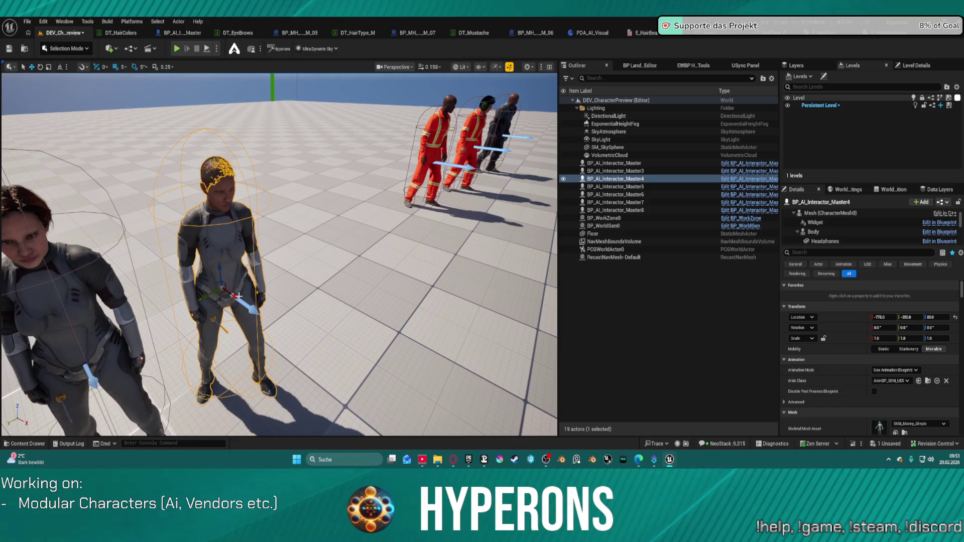
{"action": "left_click_drag", "start_coordinate": [217, 289], "coordinate": [316, 231]}
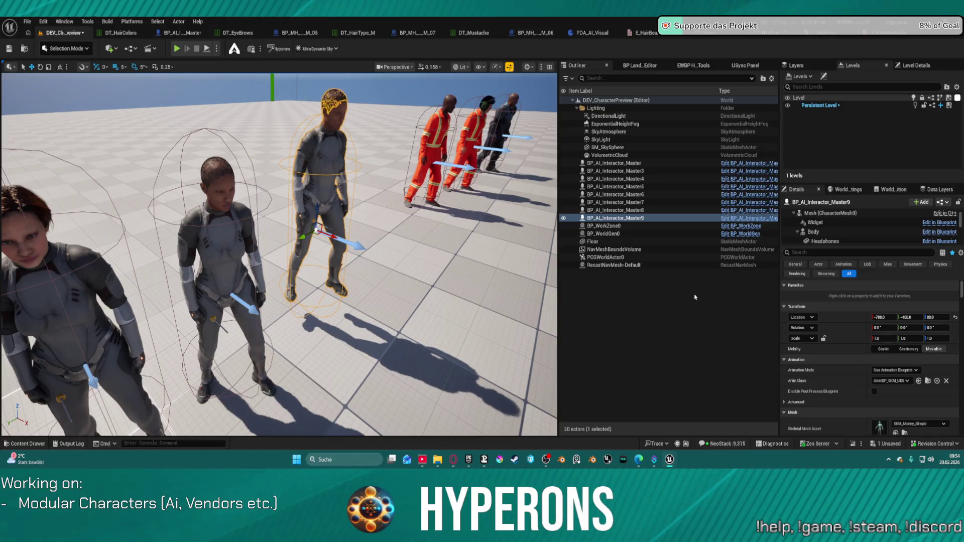
Run character setup on the copy and set its Visual Data Asset to DA_Vis_Terran_F05.
{"action": "left_click", "coordinate": [803, 252]}
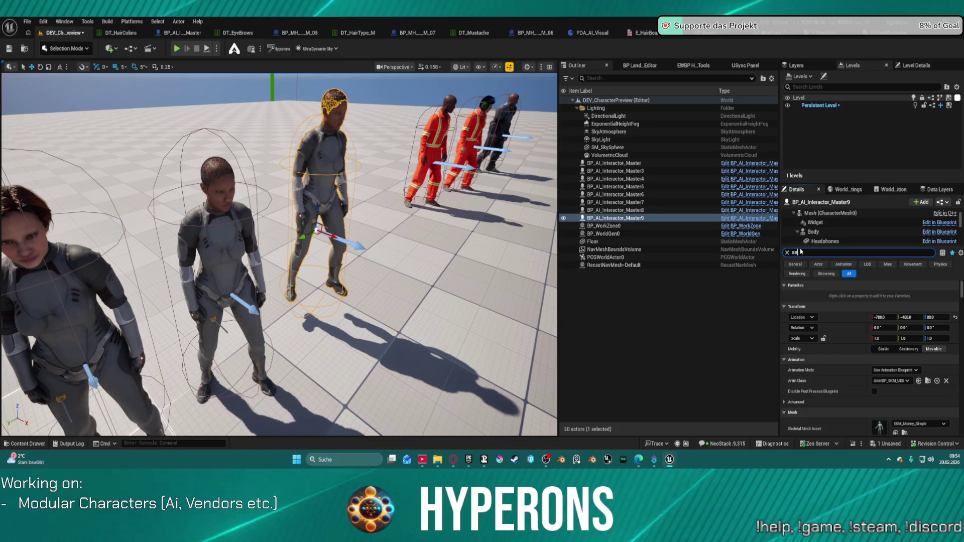
{"action": "type", "text": "setu"}
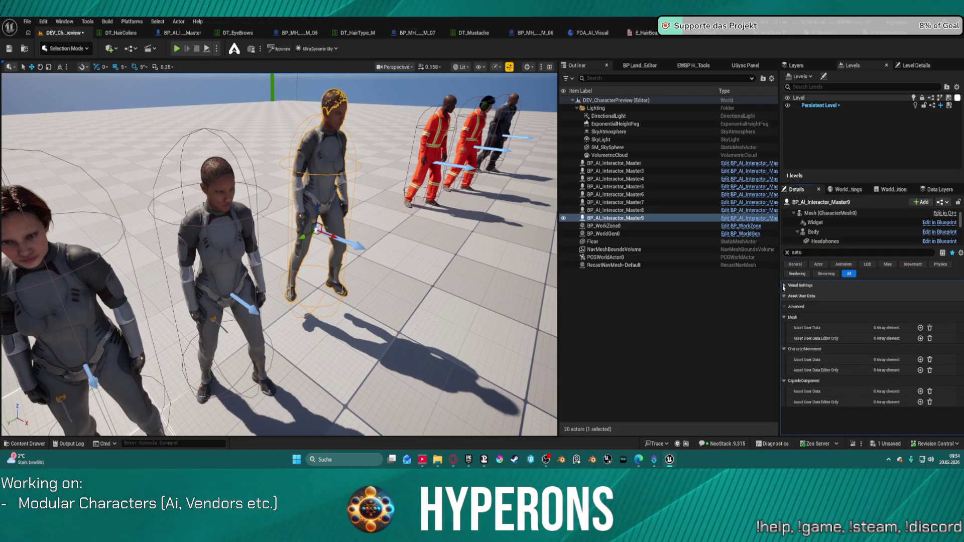
{"action": "left_click", "coordinate": [798, 297]}
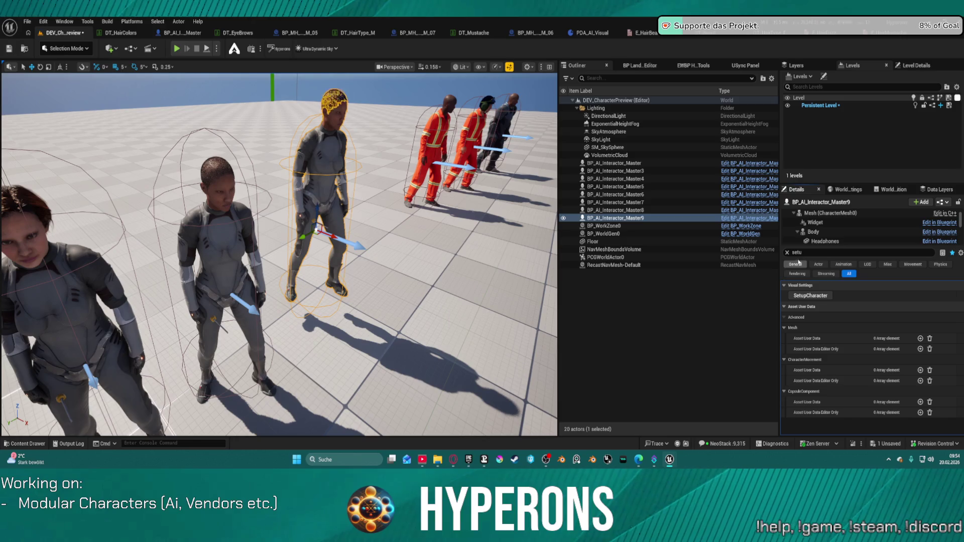
{"action": "left_click", "coordinate": [802, 254]}
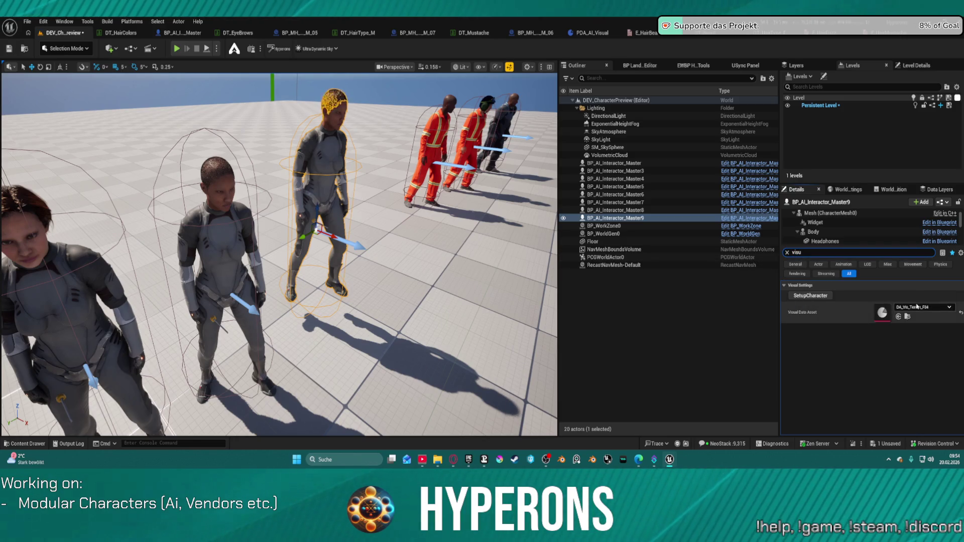
{"action": "left_click", "coordinate": [919, 308]}
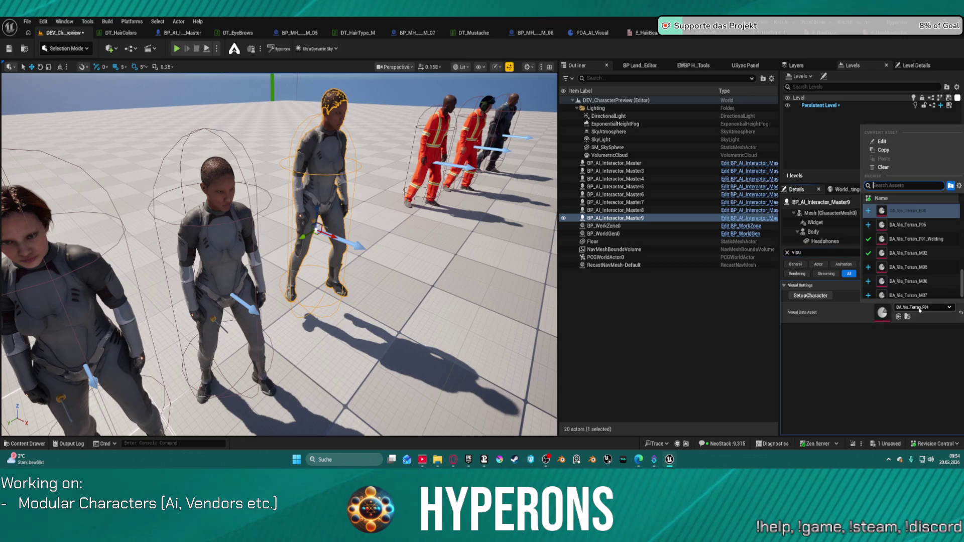
{"action": "left_click", "coordinate": [911, 226]}
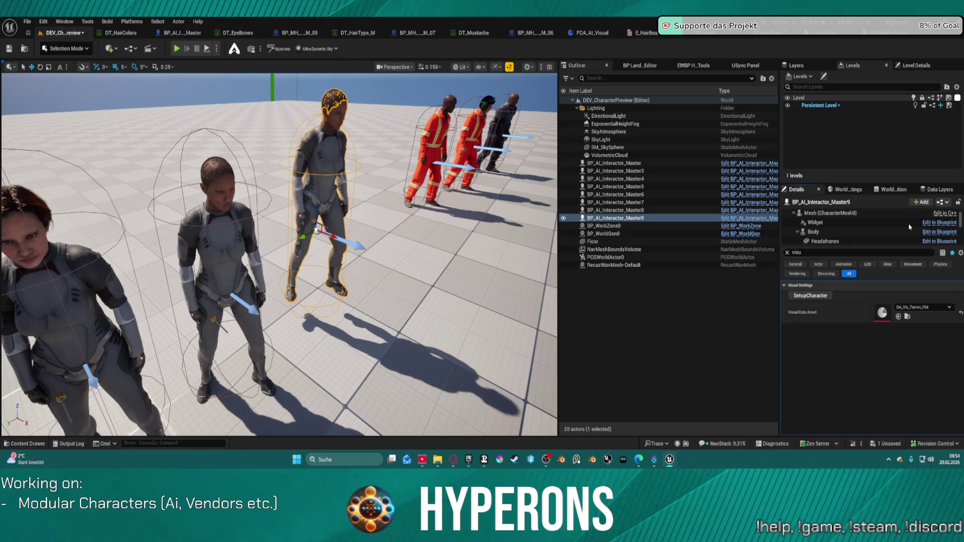
{"action": "type", "text": "d"}
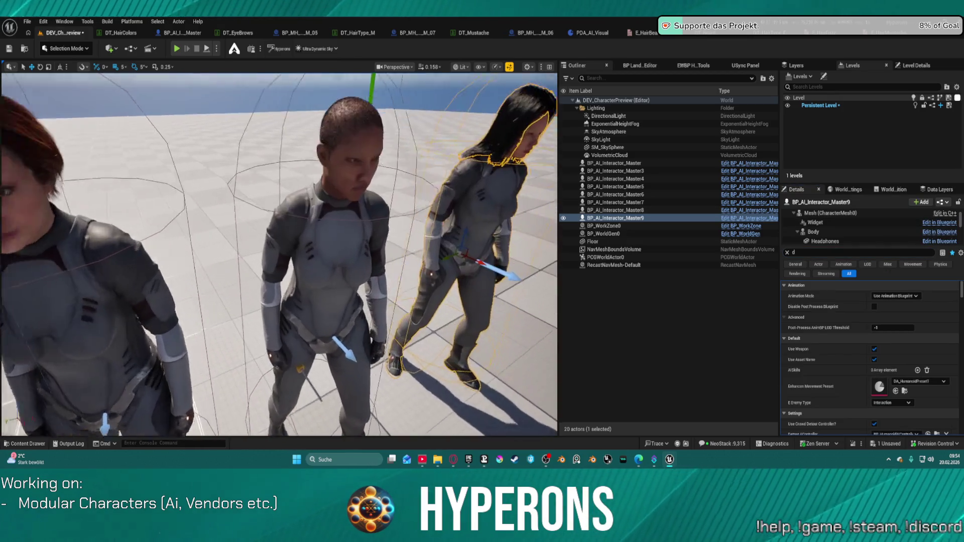
{"action": "type", "text": "f"}
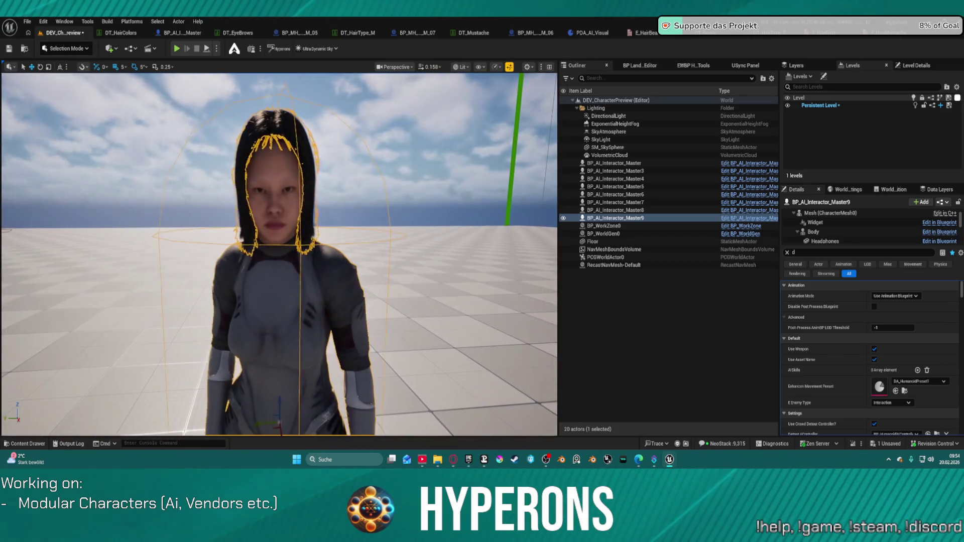
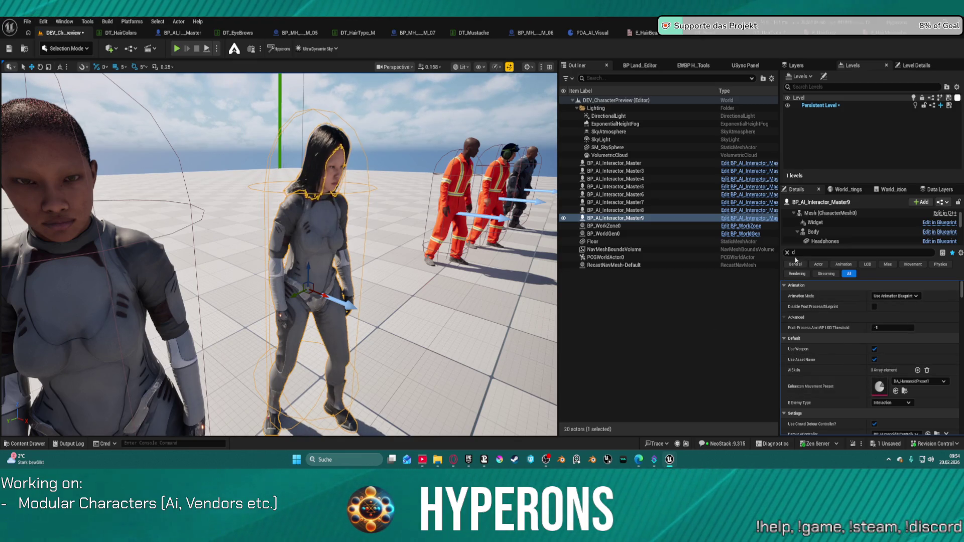
Filter Details for 'visu', rebuild the character setup, and delete the selected middle character.
{"action": "type", "text": "vi"}
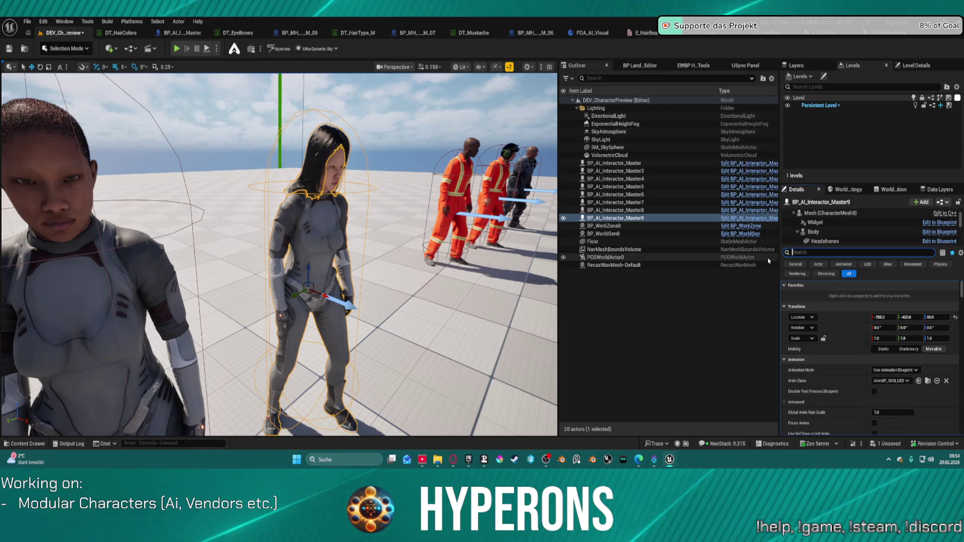
{"action": "type", "text": "su"}
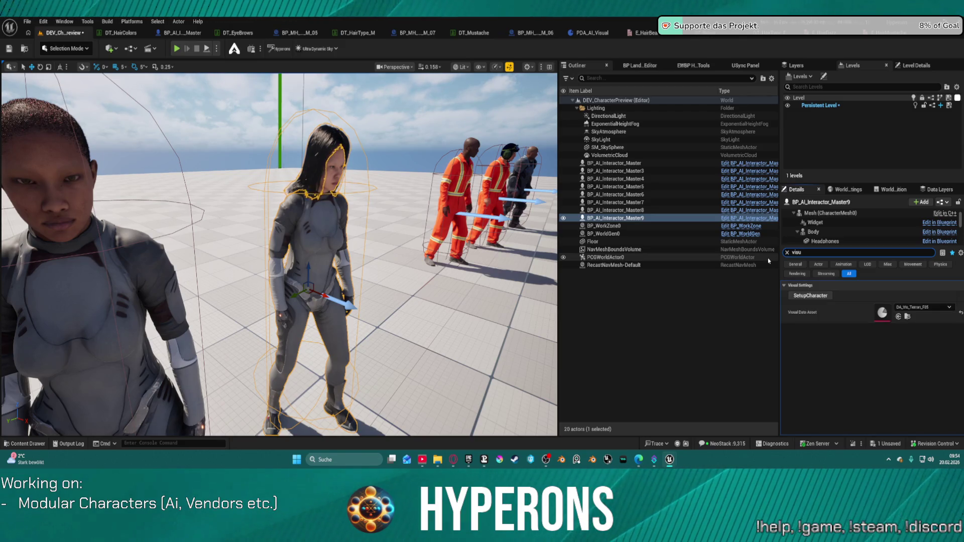
{"action": "left_click", "coordinate": [817, 297]}
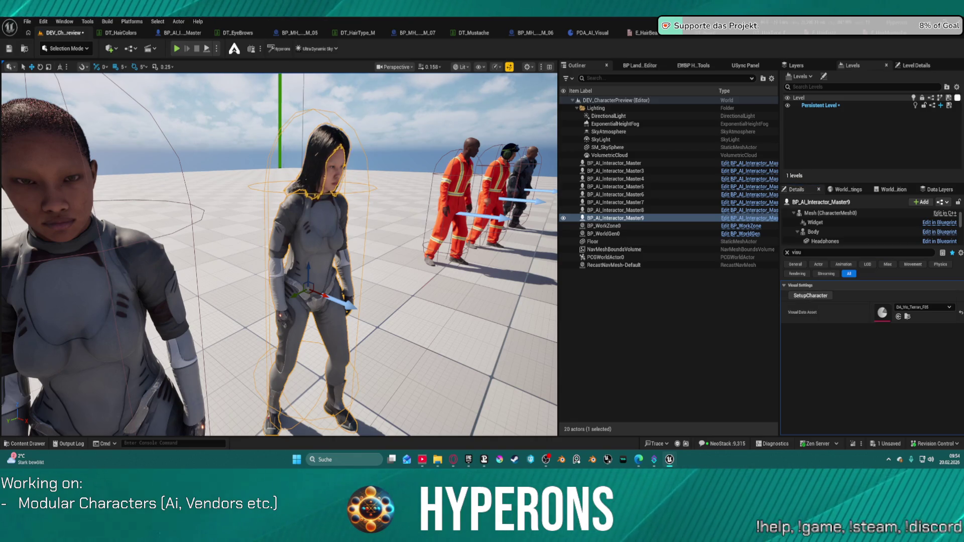
{"action": "key", "text": "Delete"}
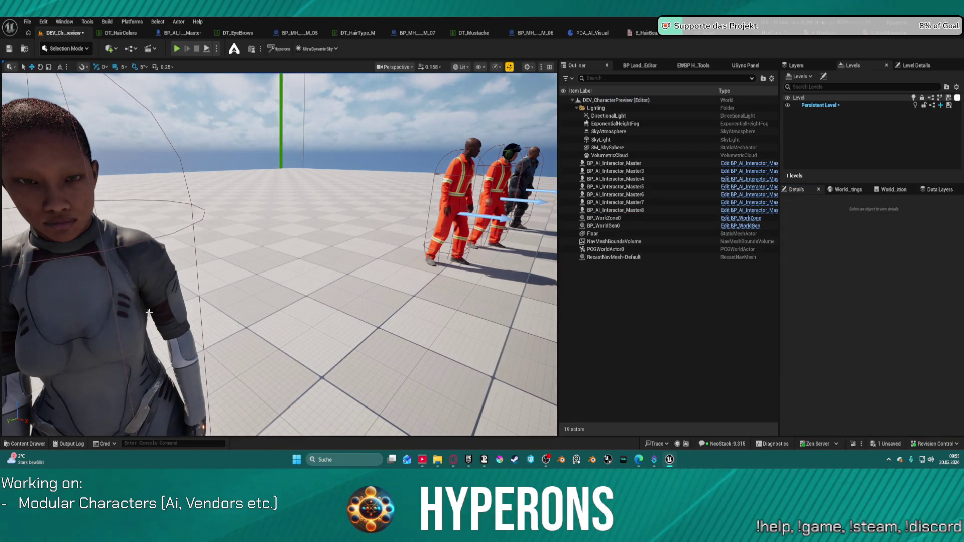
Select the character in the viewport and set its Visual Data Asset to DA_Vis_Terran_F05.
{"action": "left_click", "coordinate": [148, 313]}
{"action": "mouse_move", "coordinate": [170, 315]}
{"action": "left_mouse_down"}
{"action": "mouse_move", "coordinate": [170, 277]}
{"action": "mouse_move", "coordinate": [201, 238]}
{"action": "mouse_move", "coordinate": [380, 190]}
{"action": "left_mouse_up"}
{"action": "left_click", "coordinate": [176, 241]}
{"action": "left_click", "coordinate": [919, 307]}
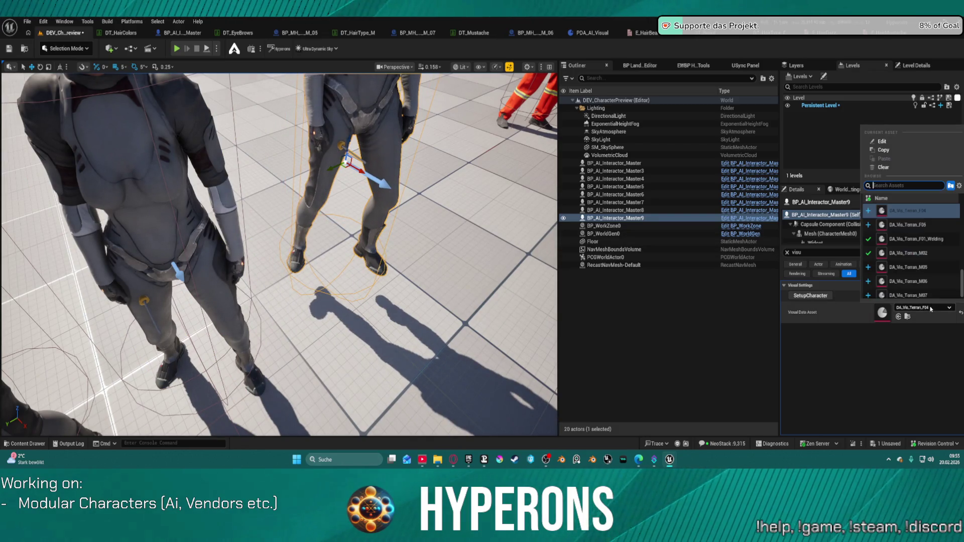
{"action": "left_click", "coordinate": [916, 229]}
Inspect the three characters, reselect BP_AI_Interactor_Master9, and bring up the DT_HairType data table.
{"action": "left_click_drag", "start_coordinate": [352, 251], "coordinate": [342, 236]}
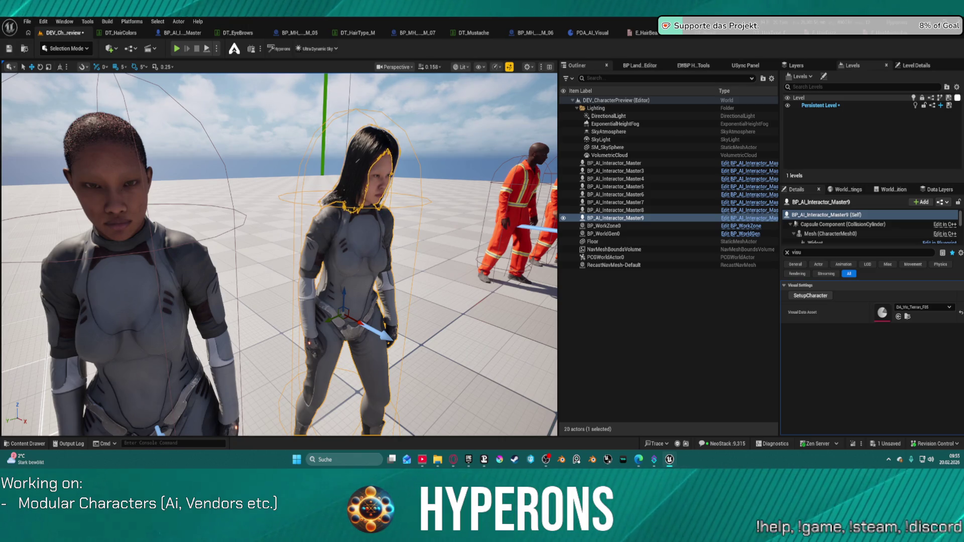
{"action": "left_click_drag", "start_coordinate": [279, 255], "coordinate": [211, 251]}
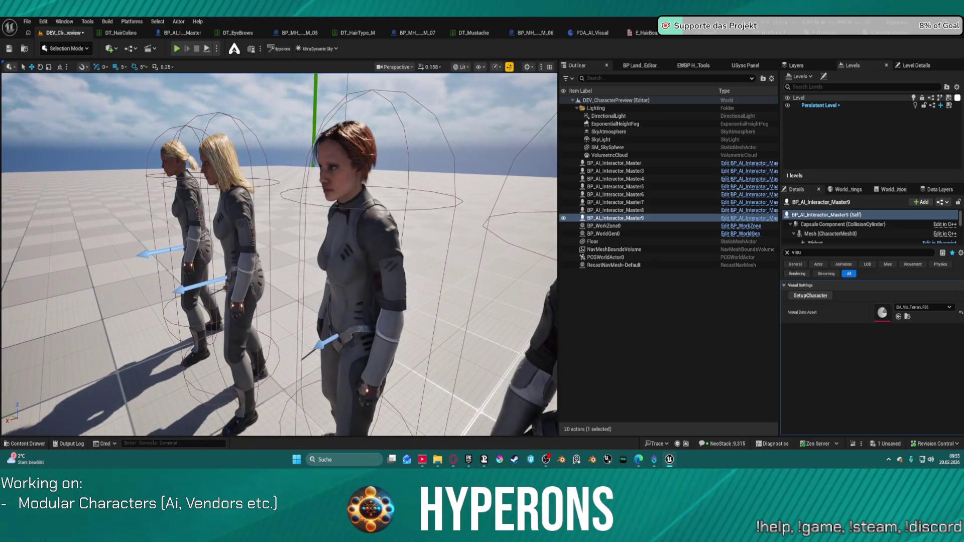
{"action": "left_click_drag", "start_coordinate": [199, 169], "coordinate": [200, 169]}
{"action": "left_click", "coordinate": [199, 169]}
{"action": "key", "text": "f"}
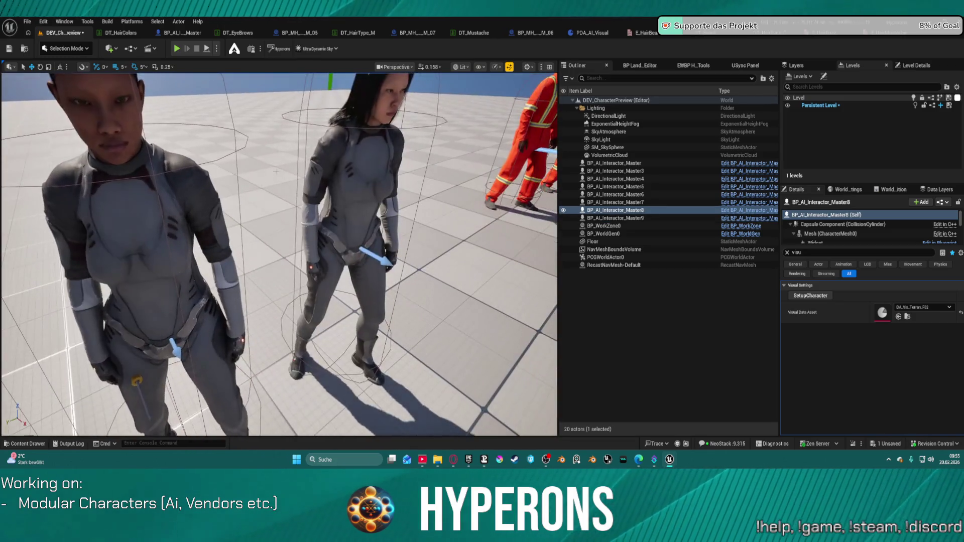
{"action": "key", "text": "Down"}
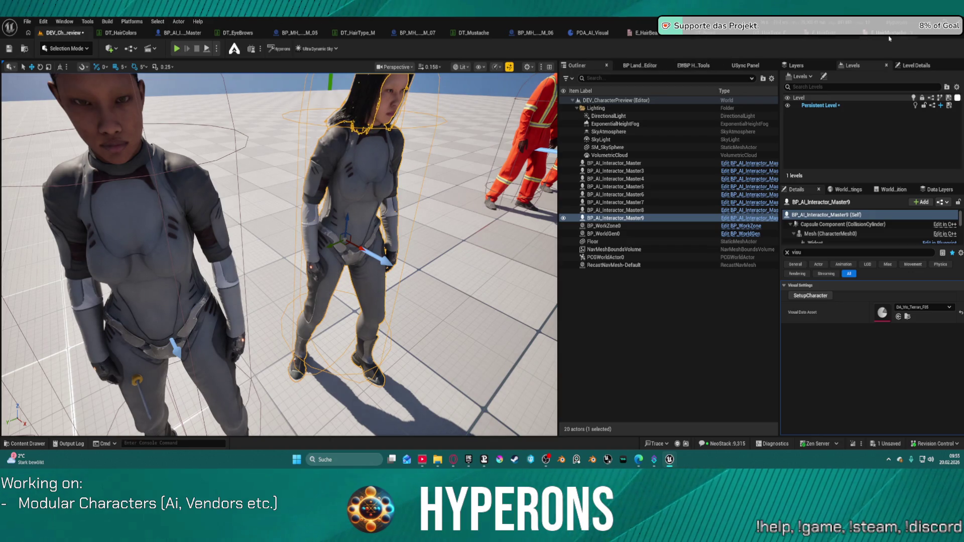
{"action": "left_click", "coordinate": [762, 39]}
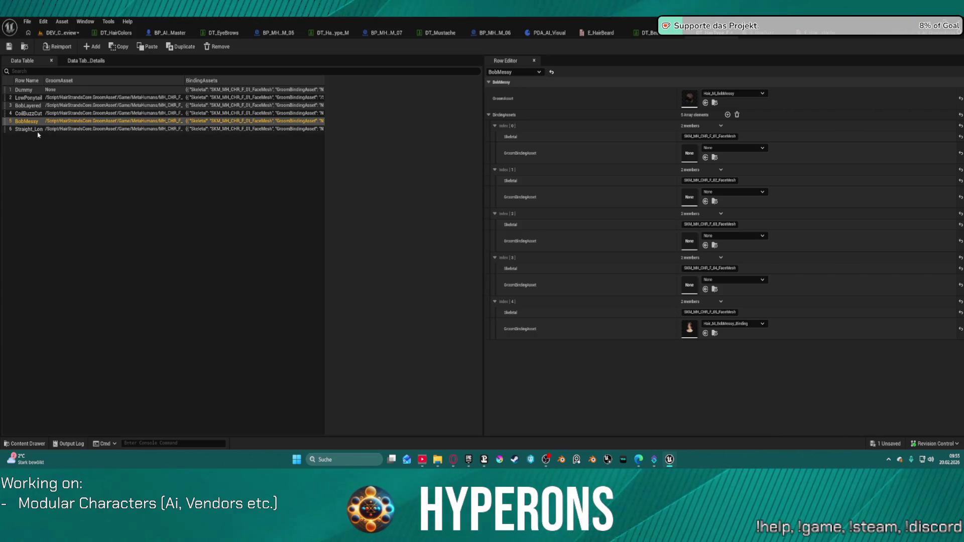
Compare the Straight_Long and BobMessy rows, save DT_HairType, and go back to DEV_CharacterPreview.
{"action": "left_click", "coordinate": [38, 131]}
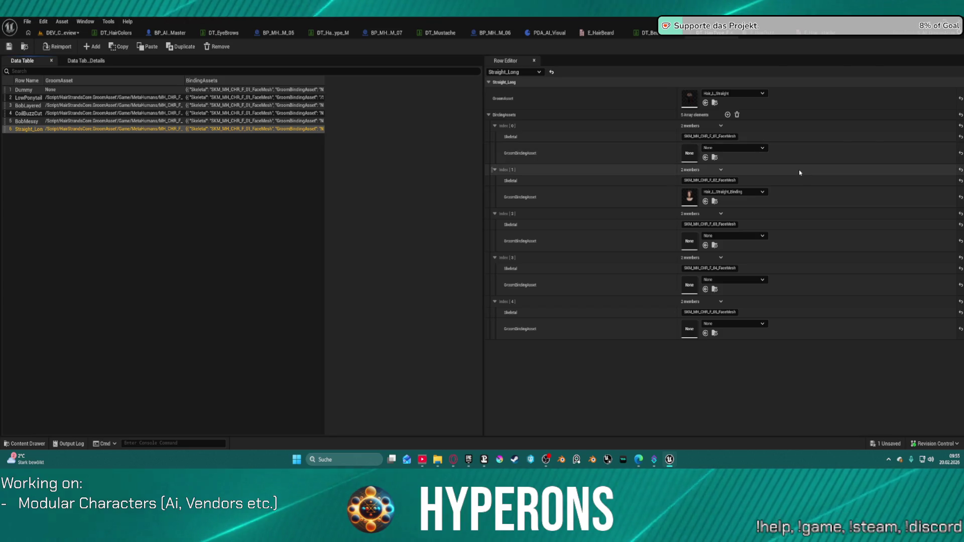
{"action": "left_click", "coordinate": [95, 125]}
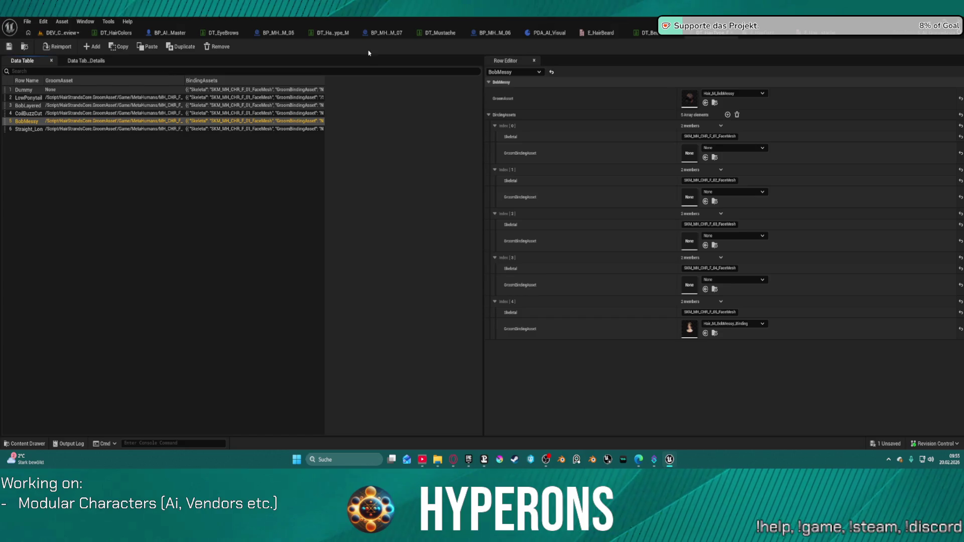
{"action": "left_click", "coordinate": [9, 48]}
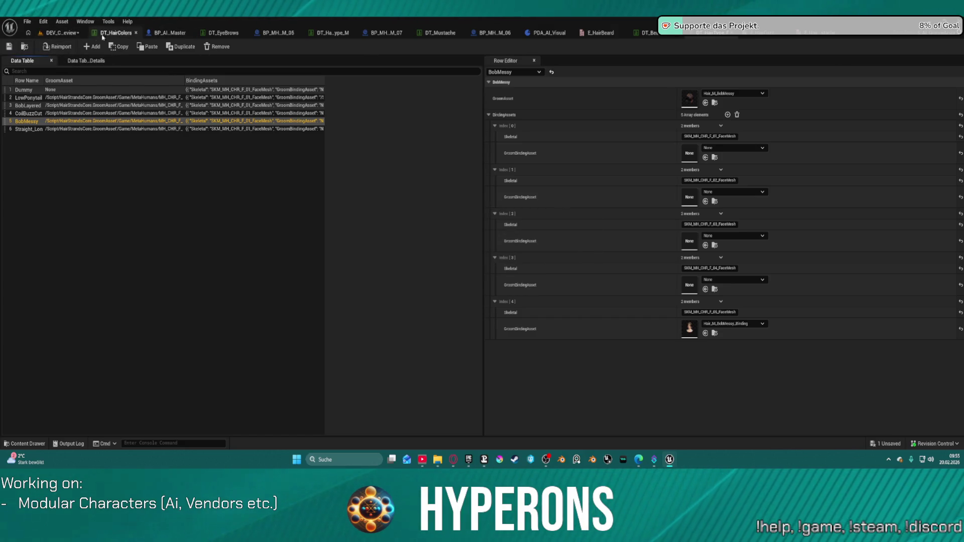
{"action": "left_click", "coordinate": [61, 34]}
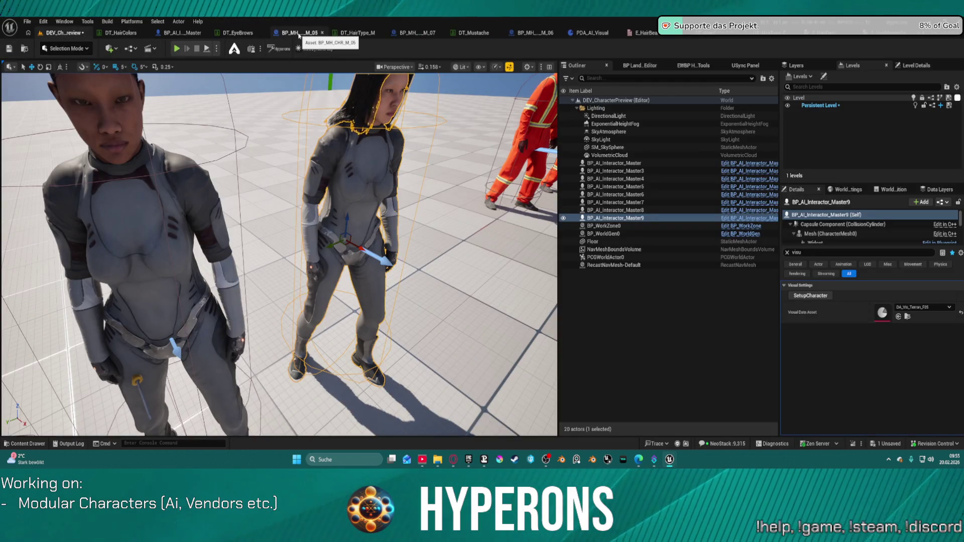
Breakpoint the Get Data Table Row node in AddHair, then reframe the characters in the preview level.
{"action": "left_click", "coordinate": [198, 37]}
{"action": "scroll", "coordinate": [476, 191], "scroll_direction": "up", "scroll_amount": 3}
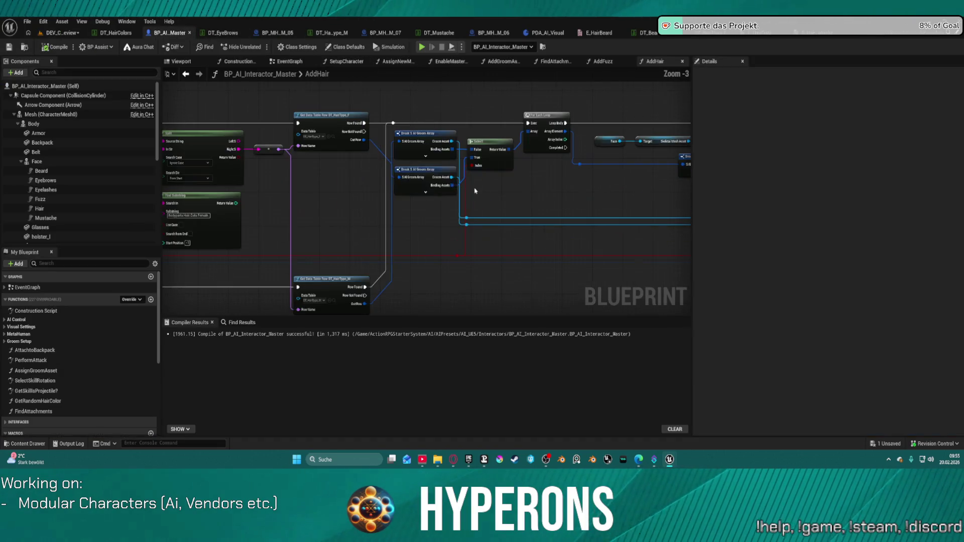
{"action": "right_click", "coordinate": [328, 123]}
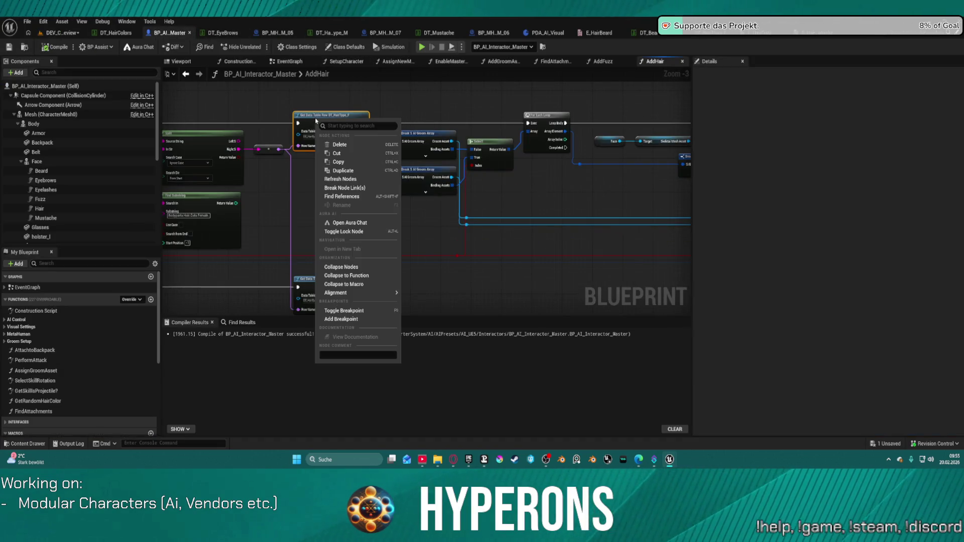
{"action": "left_click", "coordinate": [352, 318]}
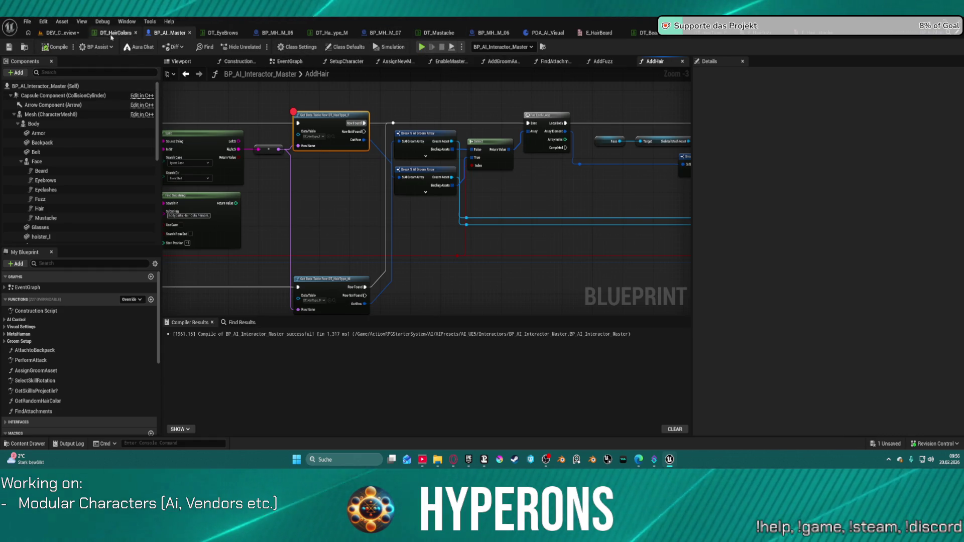
{"action": "left_click", "coordinate": [64, 33]}
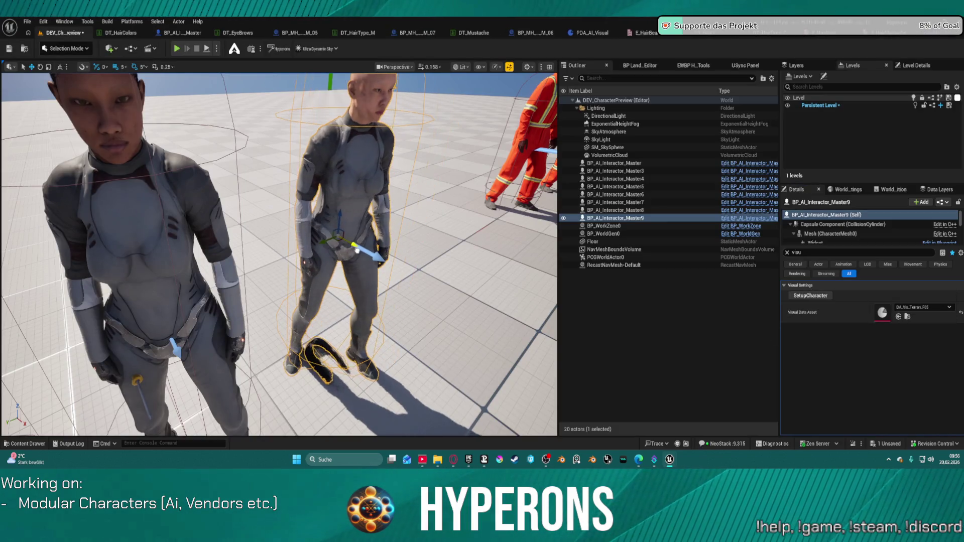
{"action": "mouse_move", "coordinate": [356, 249]}
{"action": "left_mouse_down"}
{"action": "mouse_move", "coordinate": [349, 216]}
{"action": "mouse_move", "coordinate": [351, 241]}
{"action": "mouse_move", "coordinate": [393, 253]}
{"action": "left_mouse_up"}
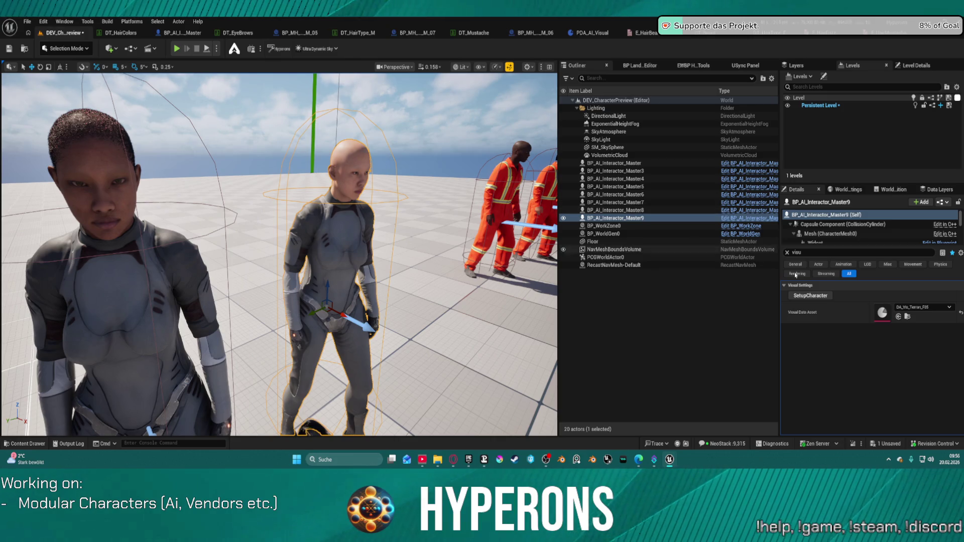
Run SetupCharacter on the middle character twice, checking BP_MH_CHR_M_07 in between, and revisit AddHair.
{"action": "left_click", "coordinate": [822, 299]}
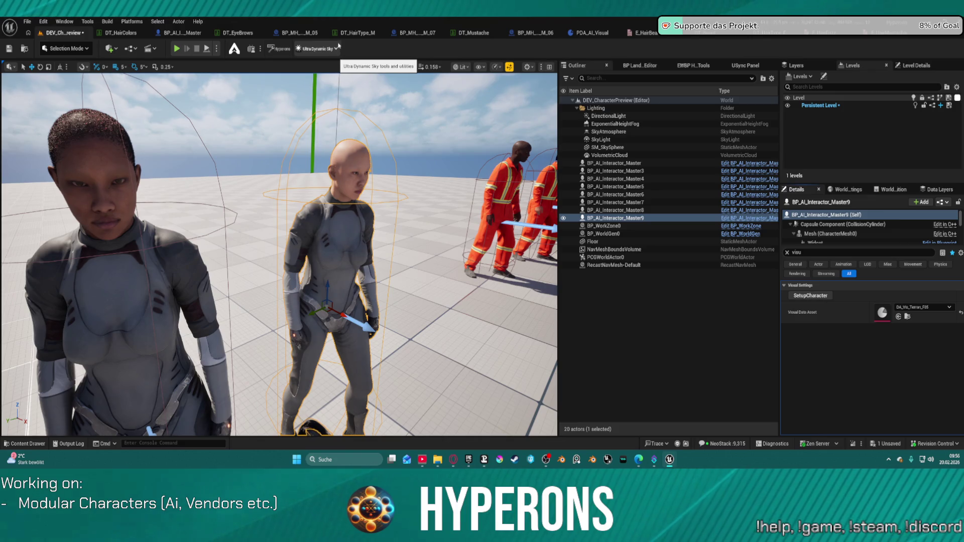
{"action": "left_click", "coordinate": [414, 33]}
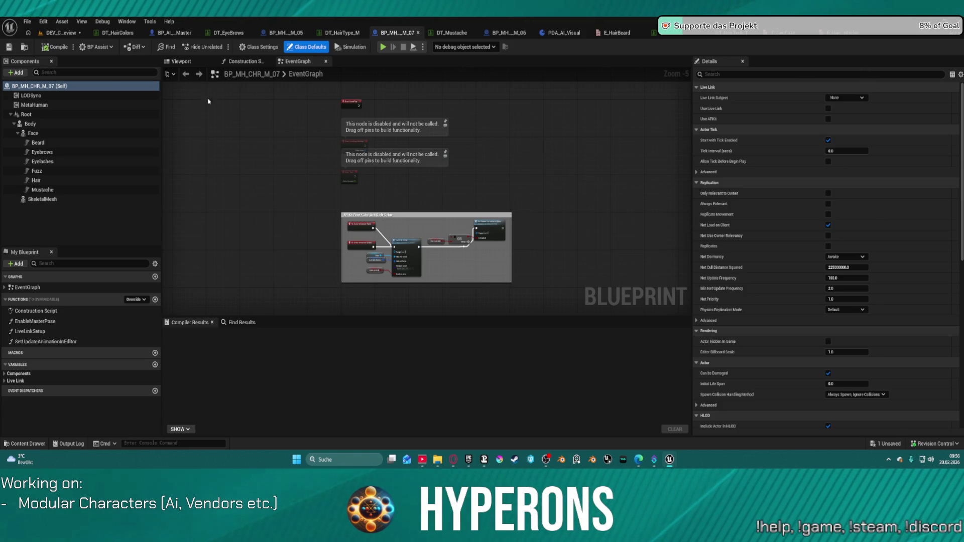
{"action": "left_click", "coordinate": [52, 35]}
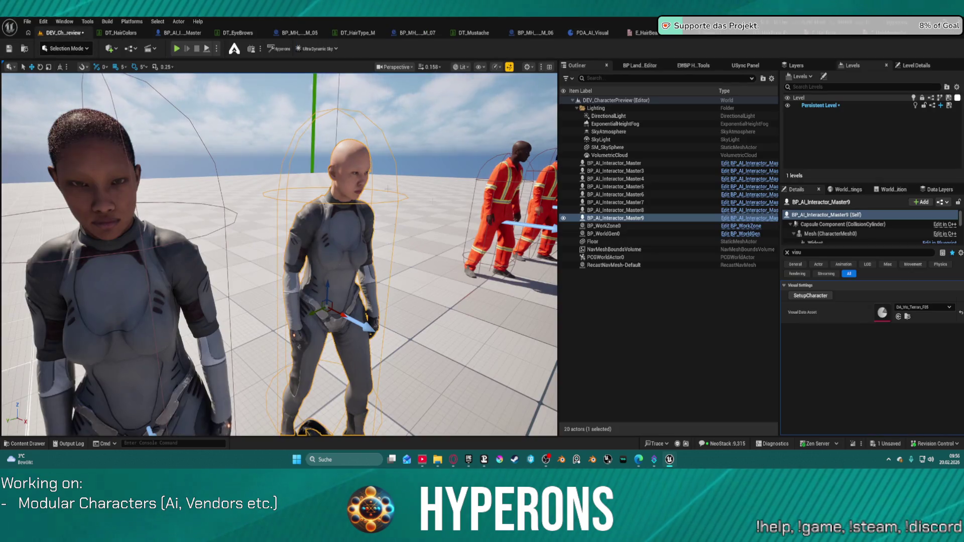
{"action": "left_click", "coordinate": [806, 296]}
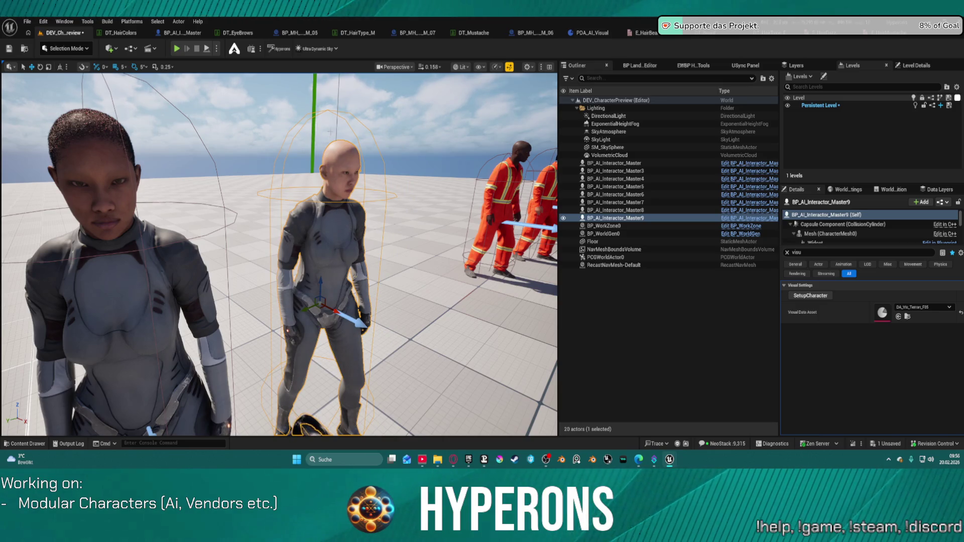
{"action": "left_click", "coordinate": [183, 33]}
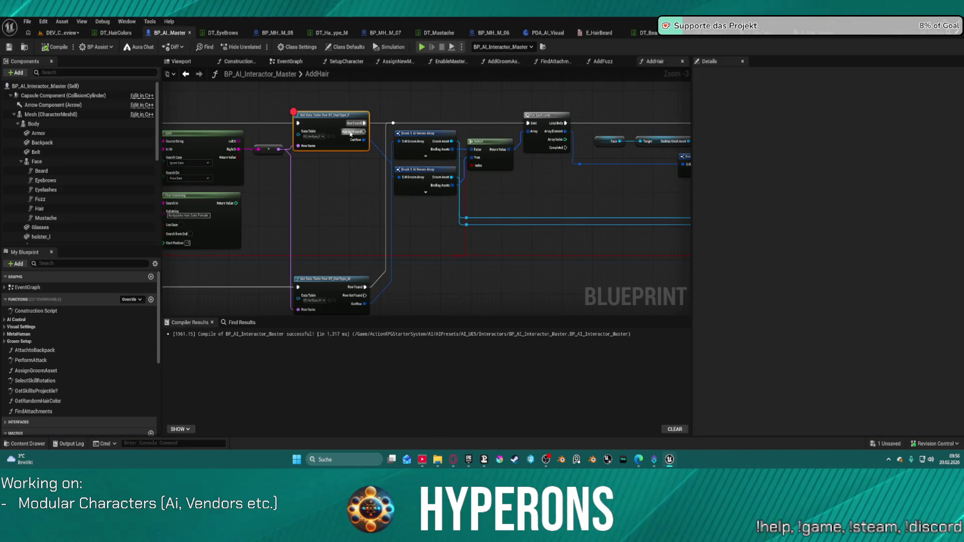
Add a breakpoint on the Branch node after Matches Tag in AddHair.
{"action": "left_click_drag", "start_coordinate": [503, 160], "coordinate": [554, 117]}
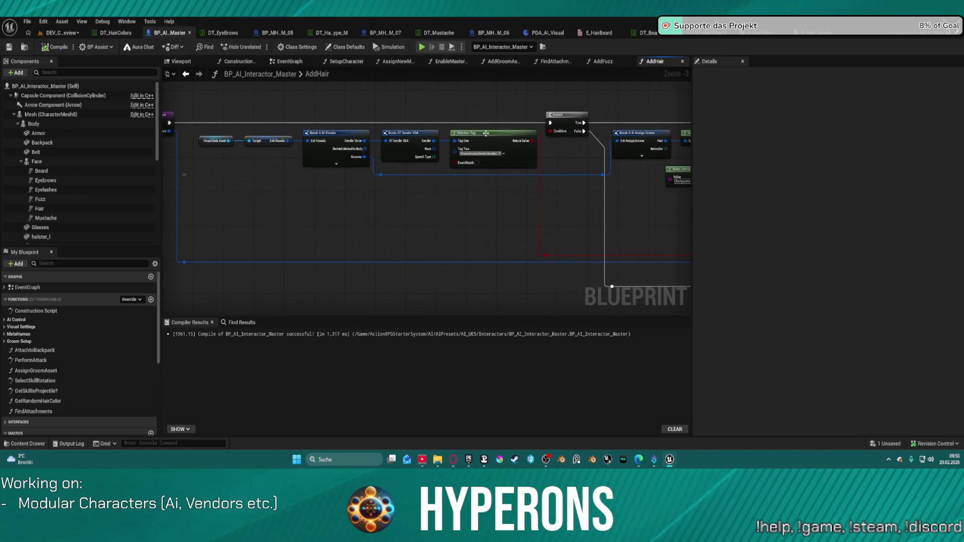
{"action": "right_click", "coordinate": [555, 118]}
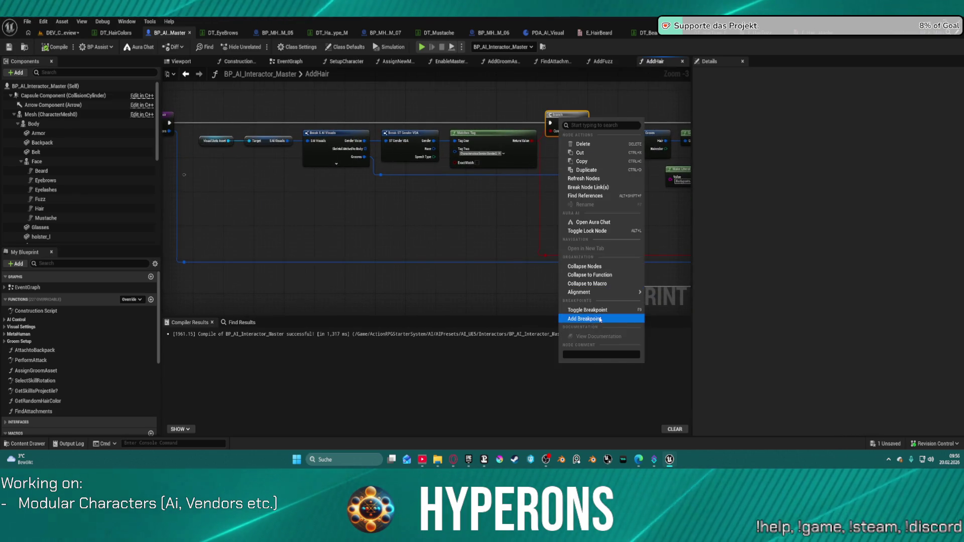
{"action": "left_click", "coordinate": [578, 316]}
Play-test the character preview level in the editor, then stop the session.
{"action": "left_click", "coordinate": [60, 33]}
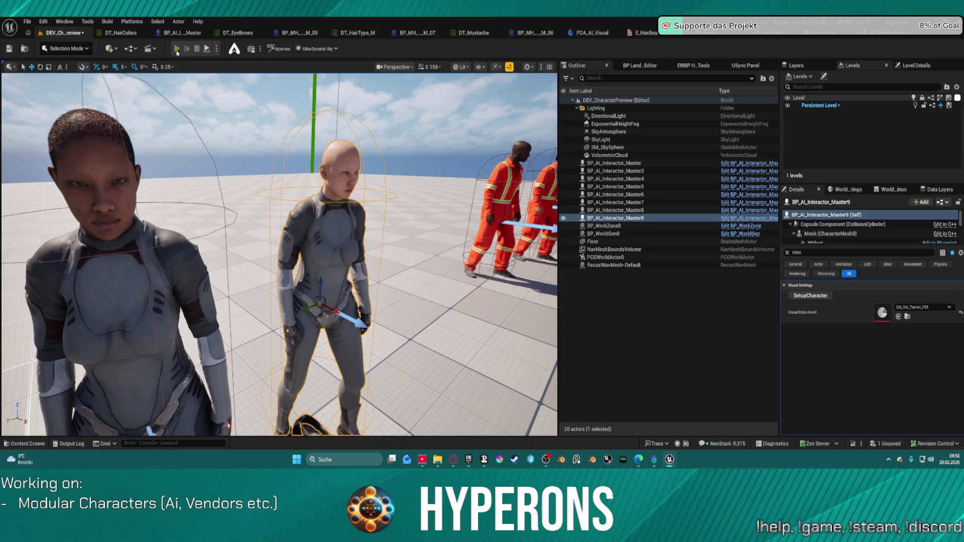
{"action": "left_click", "coordinate": [177, 49]}
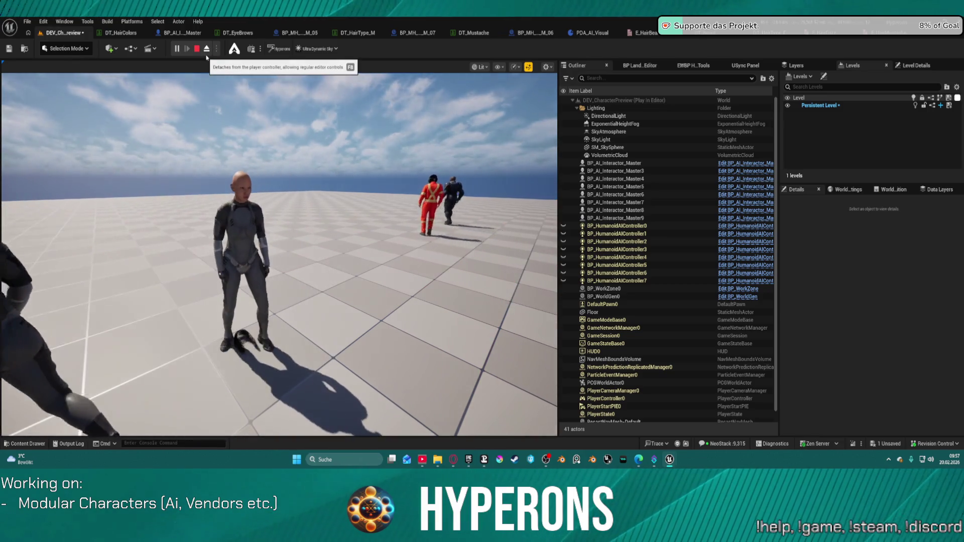
{"action": "left_click", "coordinate": [282, 201]}
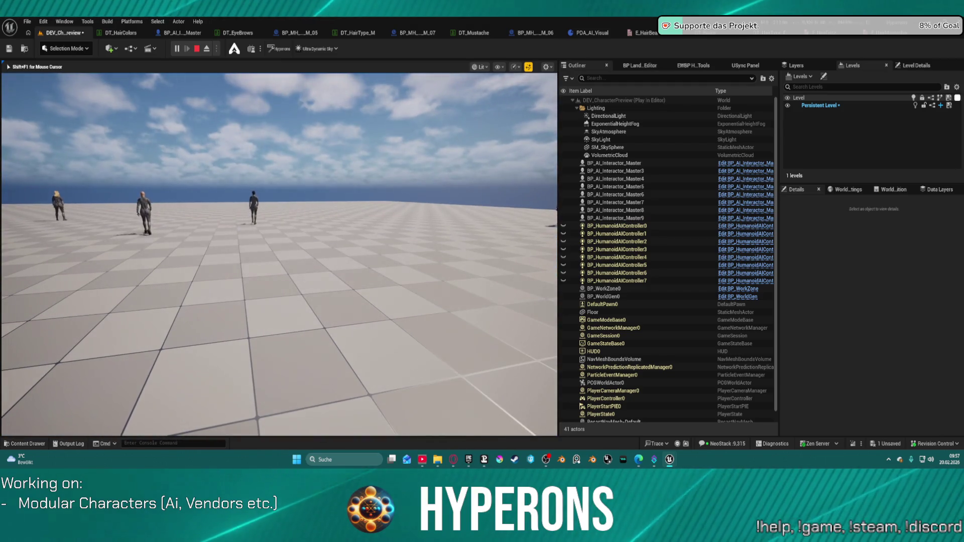
{"action": "key", "text": "Escape"}
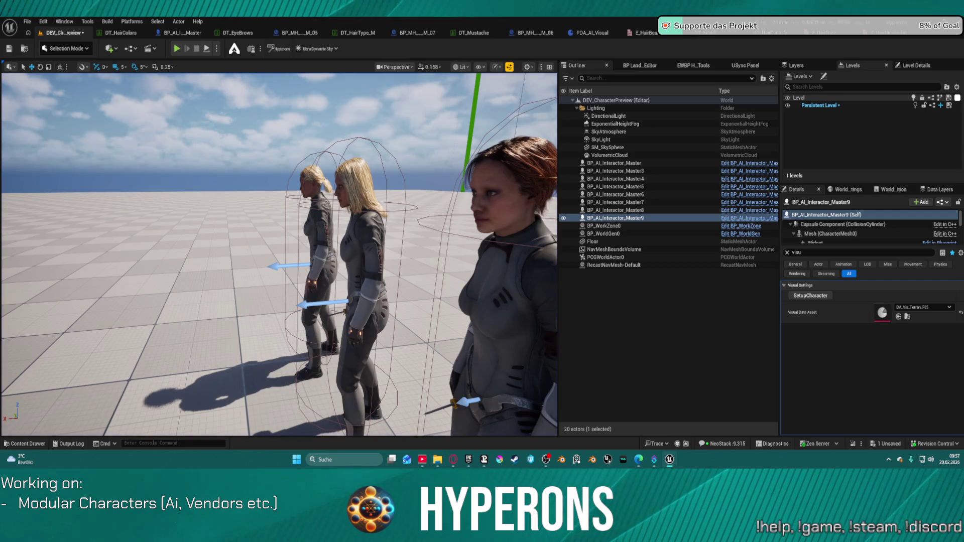
Delete the Find Substring node from BP_AI_Interactor_Master's AddHair graph.
{"action": "key", "text": "f"}
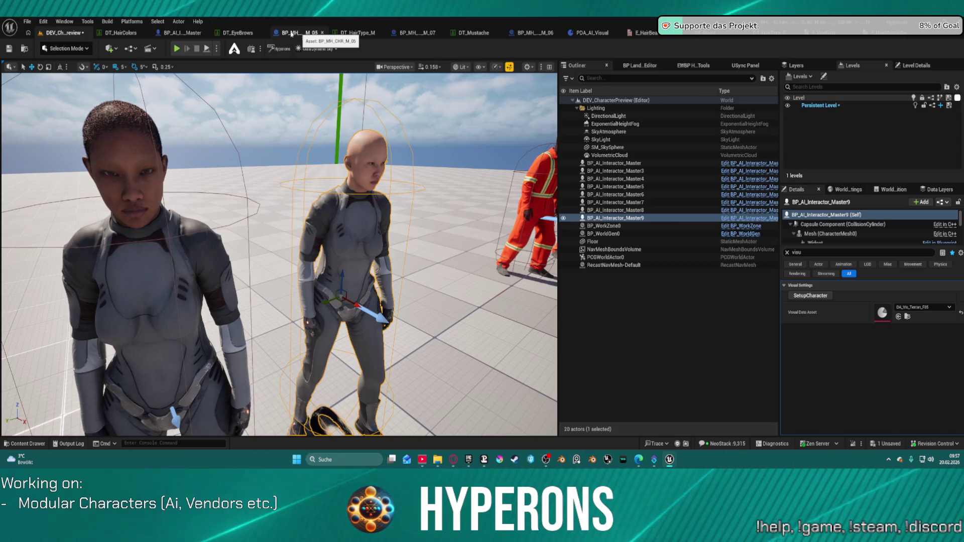
{"action": "left_click", "coordinate": [182, 32]}
{"action": "scroll", "coordinate": [368, 144], "scroll_direction": "down", "scroll_amount": 2}
{"action": "left_click_drag", "start_coordinate": [527, 205], "coordinate": [331, 160]}
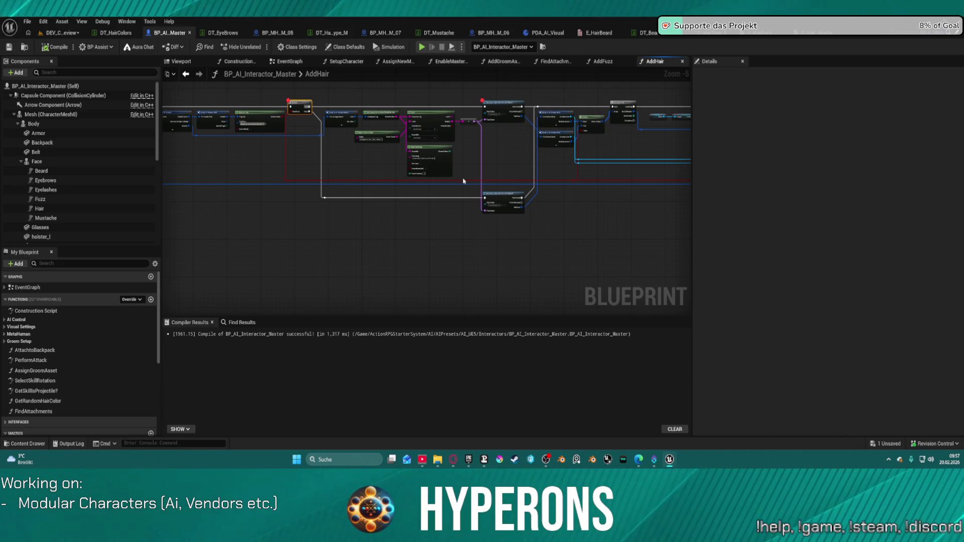
{"action": "scroll", "coordinate": [464, 181], "scroll_direction": "up", "scroll_amount": 4}
{"action": "mouse_move", "coordinate": [463, 158]}
{"action": "left_mouse_down"}
{"action": "mouse_move", "coordinate": [445, 191]}
{"action": "mouse_move", "coordinate": [456, 202]}
{"action": "mouse_move", "coordinate": [466, 173]}
{"action": "mouse_move", "coordinate": [467, 231]}
{"action": "left_mouse_up"}
{"action": "left_click", "coordinate": [409, 216]}
{"action": "key", "text": "Delete"}
Edit and confirm the Make Literal String node's value.
{"action": "scroll", "coordinate": [383, 133], "scroll_direction": "up", "scroll_amount": 2}
{"action": "left_click", "coordinate": [297, 134]}
{"action": "key", "text": "Return"}
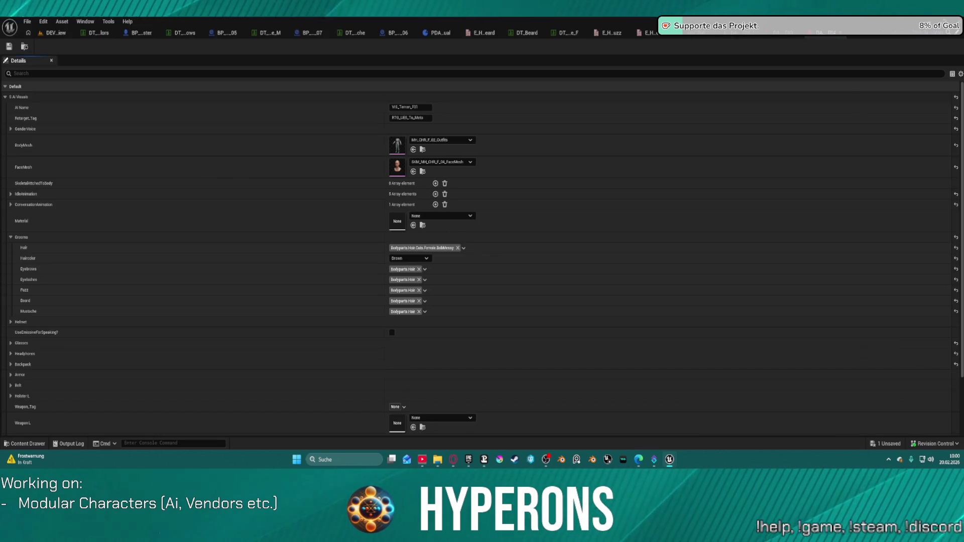
Swap the Hair tag to Bodyparts.Hair.Cuts.Female.CoilBuzzCut and save all modified assets.
{"action": "left_click", "coordinate": [432, 249]}
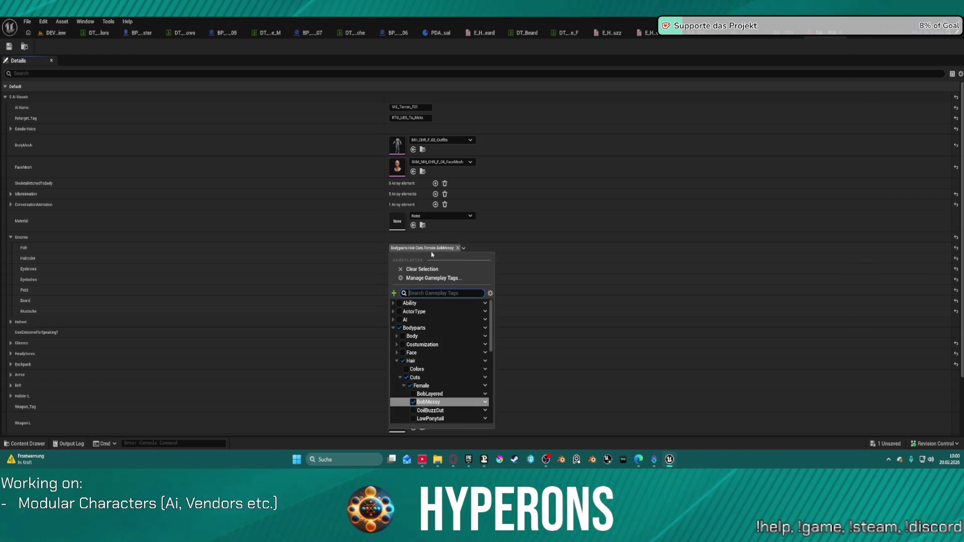
{"action": "left_click", "coordinate": [414, 411]}
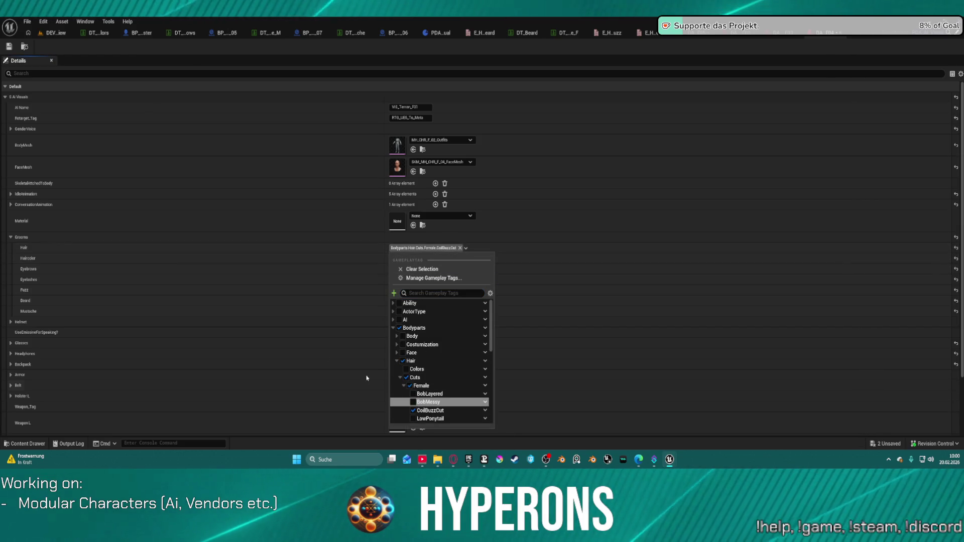
{"action": "left_click", "coordinate": [9, 46]}
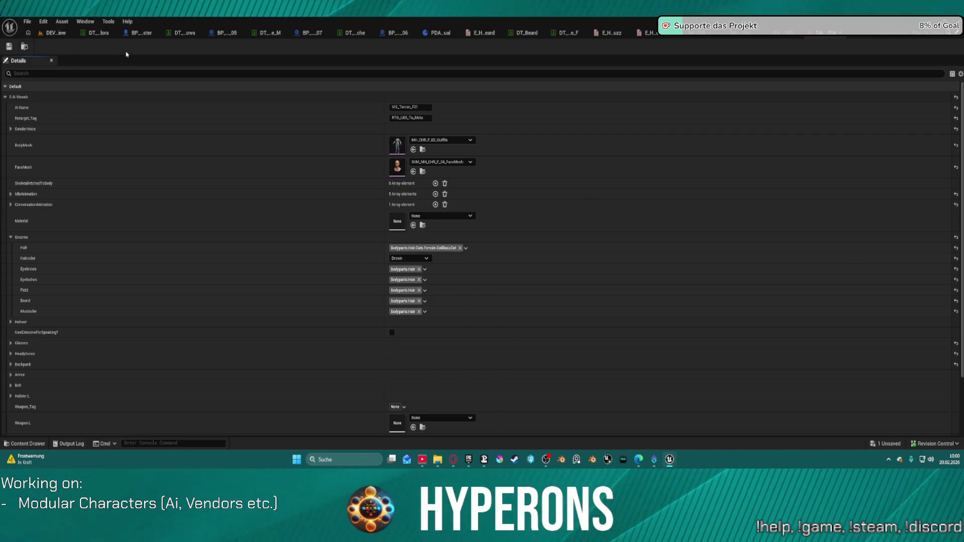
{"action": "key", "text": "ctrl+s"}
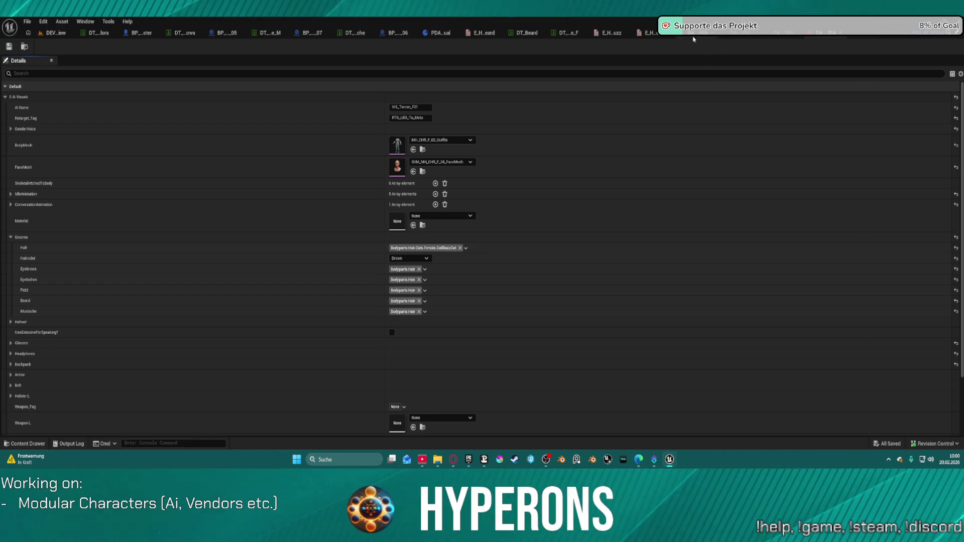
Close the five leftover asset editor tabs, including the enum editor.
{"action": "middle_click", "coordinate": [733, 33]}
{"action": "middle_click", "coordinate": [771, 33]}
{"action": "middle_click", "coordinate": [773, 34]}
{"action": "middle_click", "coordinate": [809, 33]}
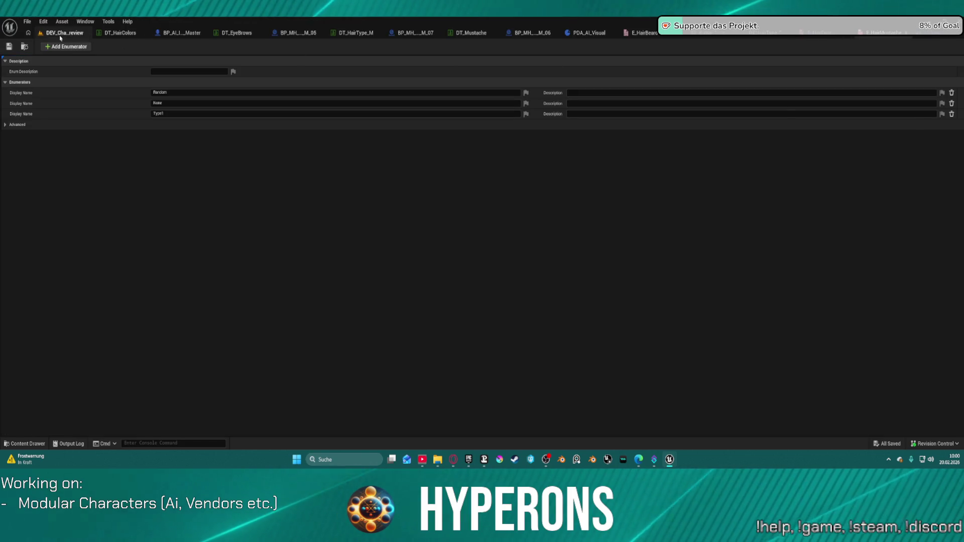
{"action": "middle_click", "coordinate": [774, 33]}
Regenerate Master9 and Master4 from their data assets, then view the row and select Master8.
{"action": "left_click", "coordinate": [357, 305]}
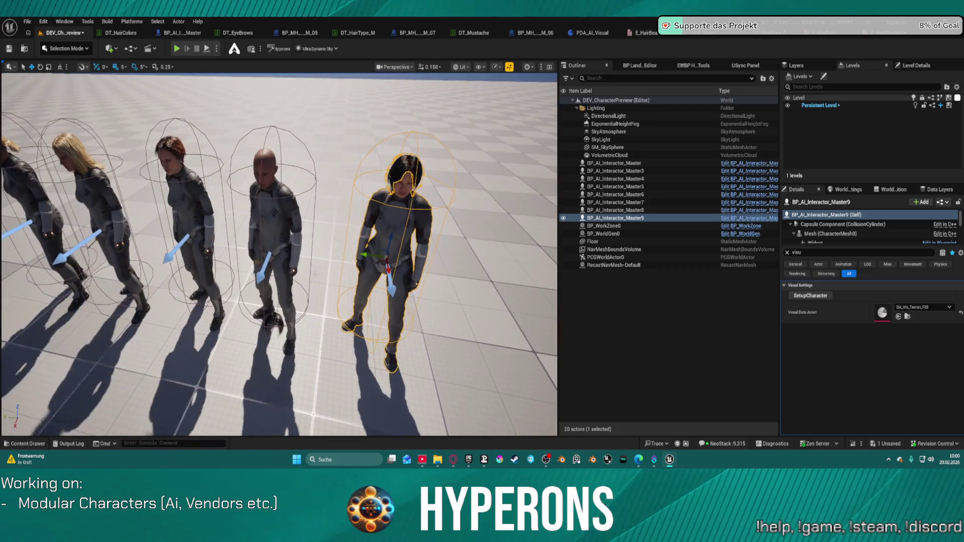
{"action": "left_click", "coordinate": [270, 254]}
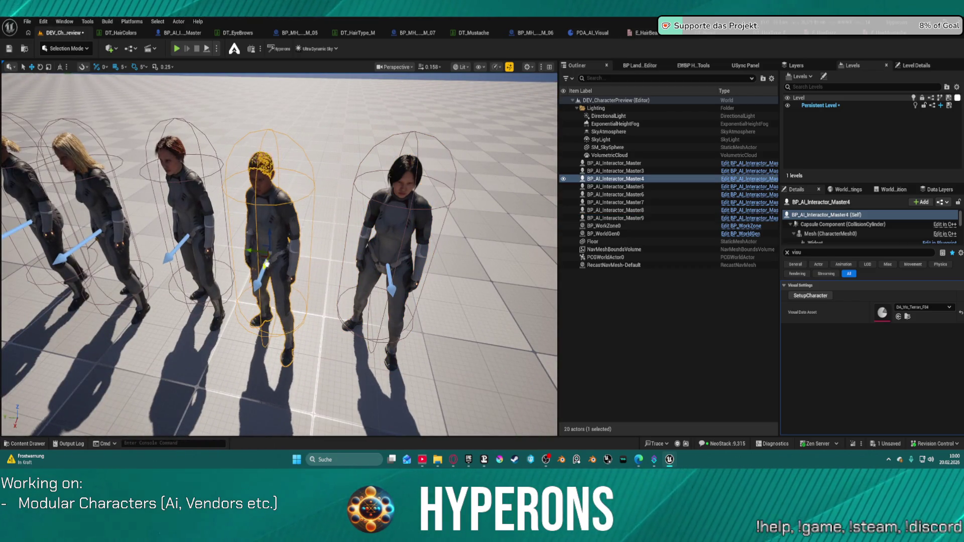
{"action": "mouse_move", "coordinate": [271, 256]}
{"action": "left_mouse_down"}
{"action": "mouse_move", "coordinate": [226, 236]}
{"action": "mouse_move", "coordinate": [226, 271]}
{"action": "mouse_move", "coordinate": [247, 269]}
{"action": "mouse_move", "coordinate": [236, 271]}
{"action": "left_mouse_up"}
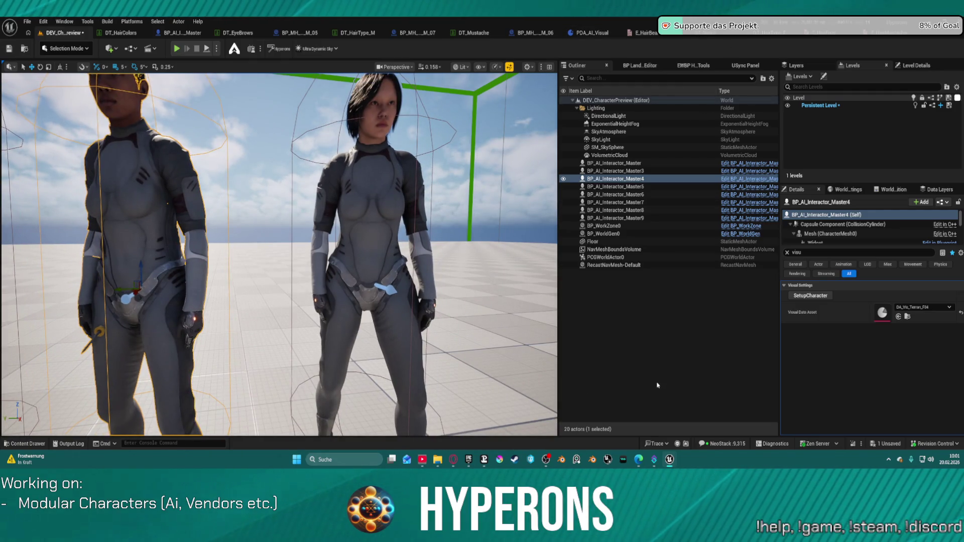
{"action": "mouse_move", "coordinate": [236, 271]}
{"action": "left_mouse_down"}
{"action": "mouse_move", "coordinate": [221, 271]}
{"action": "mouse_move", "coordinate": [239, 273]}
{"action": "mouse_move", "coordinate": [239, 263]}
{"action": "mouse_move", "coordinate": [236, 281]}
{"action": "mouse_move", "coordinate": [216, 279]}
{"action": "left_mouse_up"}
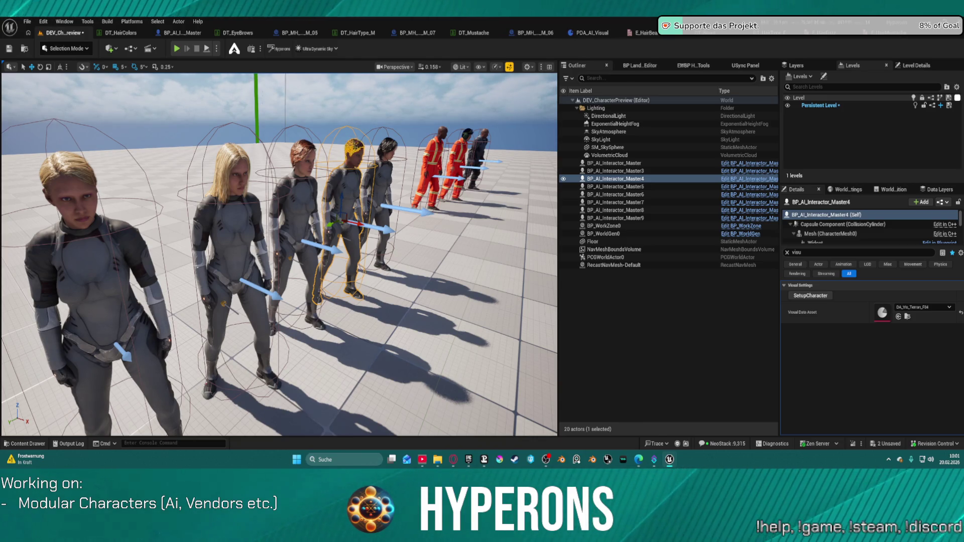
{"action": "left_click", "coordinate": [241, 244]}
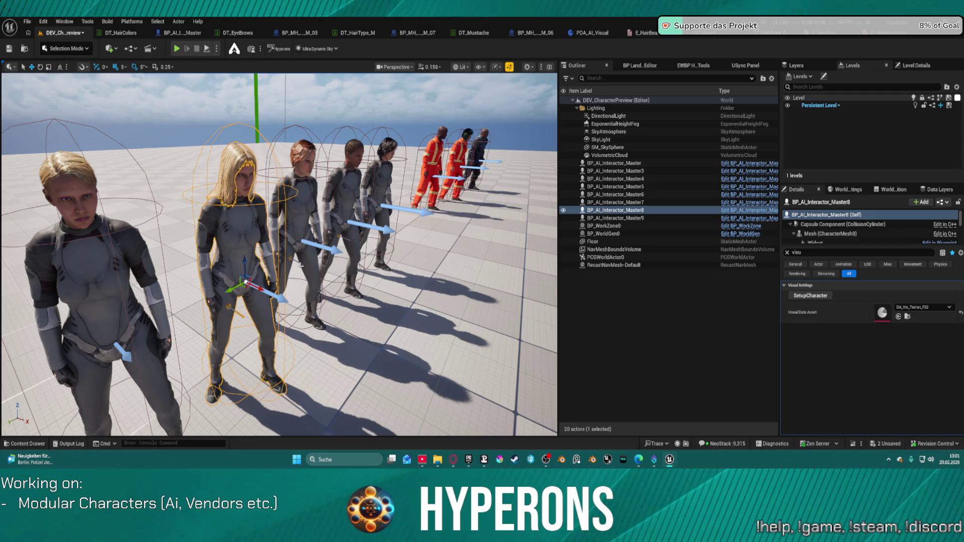
{"action": "left_click_drag", "start_coordinate": [265, 292], "coordinate": [269, 293]}
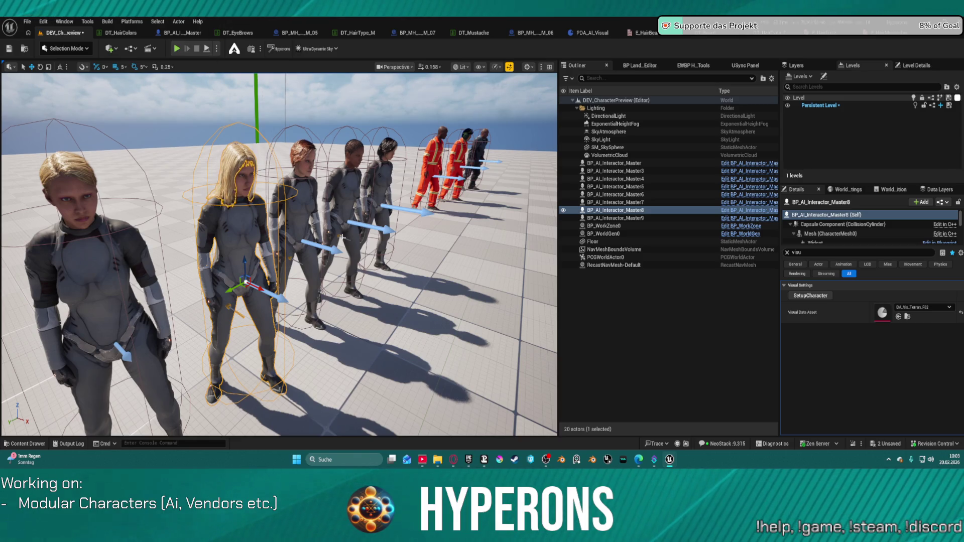
Fly close to the orange-suited workers and place the Gameplay Tag Manager window beside the viewport.
{"action": "key", "text": "w"}
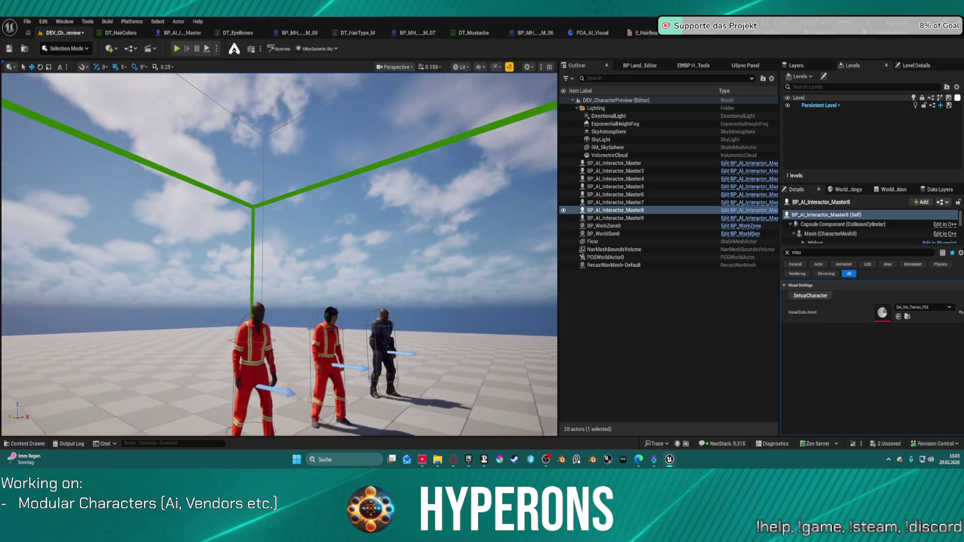
{"action": "key", "text": "w"}
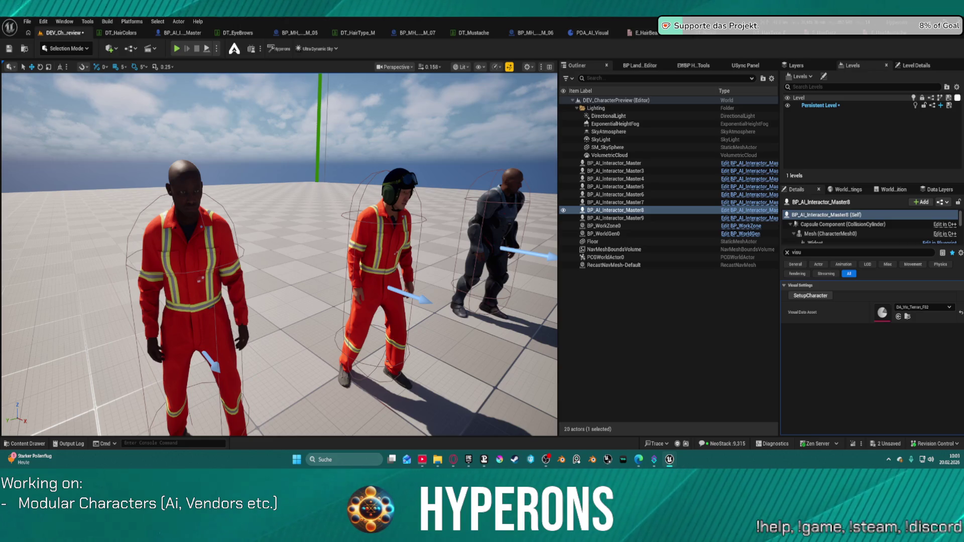
{"action": "mouse_move", "coordinate": [642, 60]}
{"action": "left_mouse_down"}
{"action": "mouse_move", "coordinate": [669, 88]}
{"action": "mouse_move", "coordinate": [644, 98]}
{"action": "mouse_move", "coordinate": [656, 91]}
{"action": "left_mouse_up"}
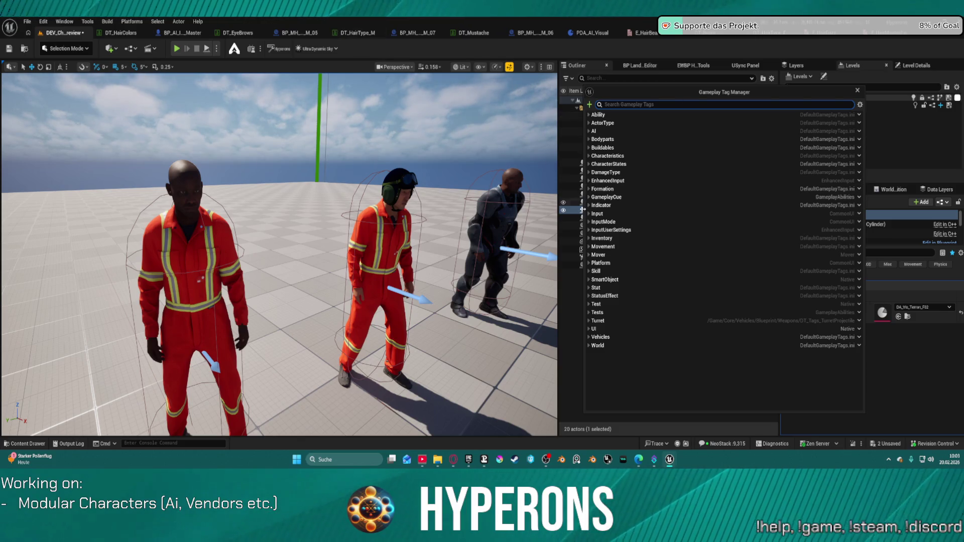
Browse the Bodyparts > Hair > Cuts > Male tags (360Waves, CurlyFade, PulledBack), then close the tag manager.
{"action": "left_click", "coordinate": [589, 139]}
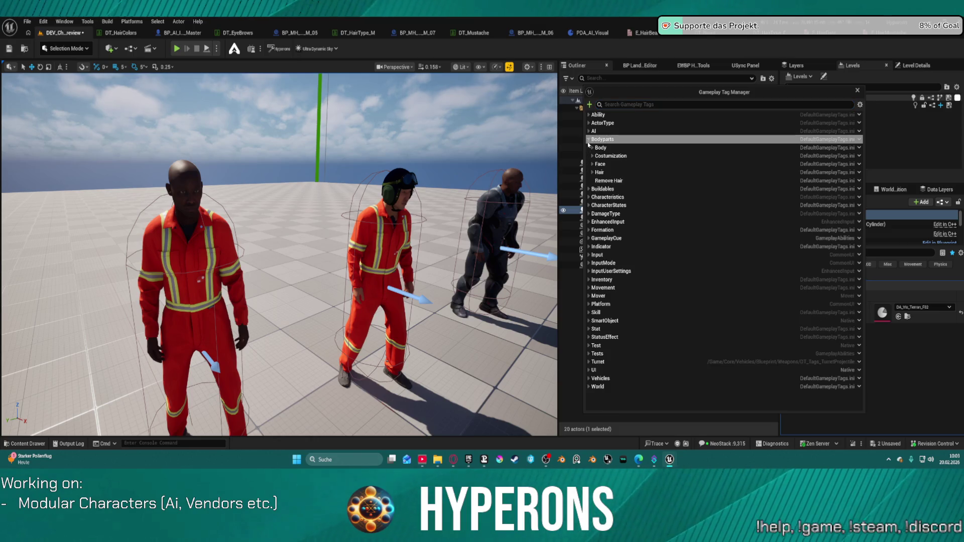
{"action": "left_click", "coordinate": [593, 173]}
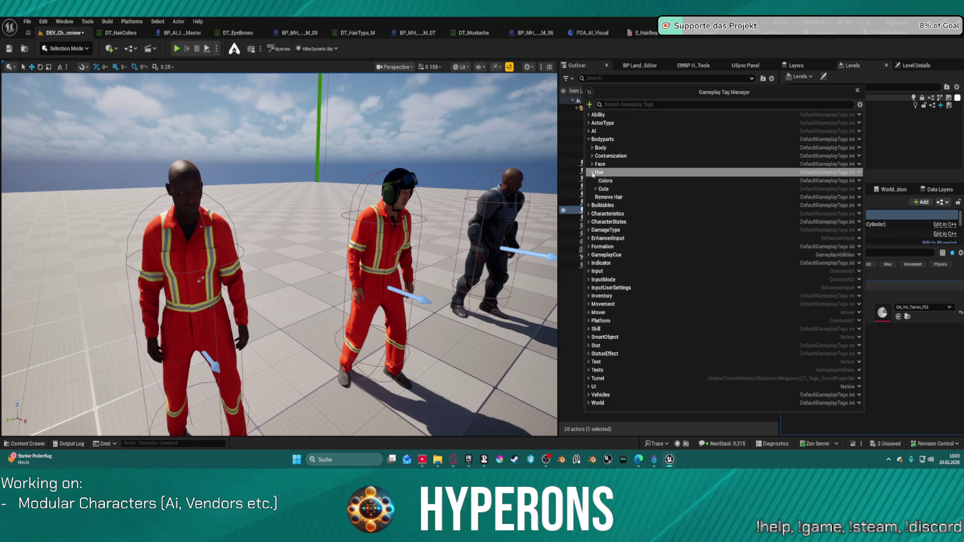
{"action": "left_click", "coordinate": [596, 188]}
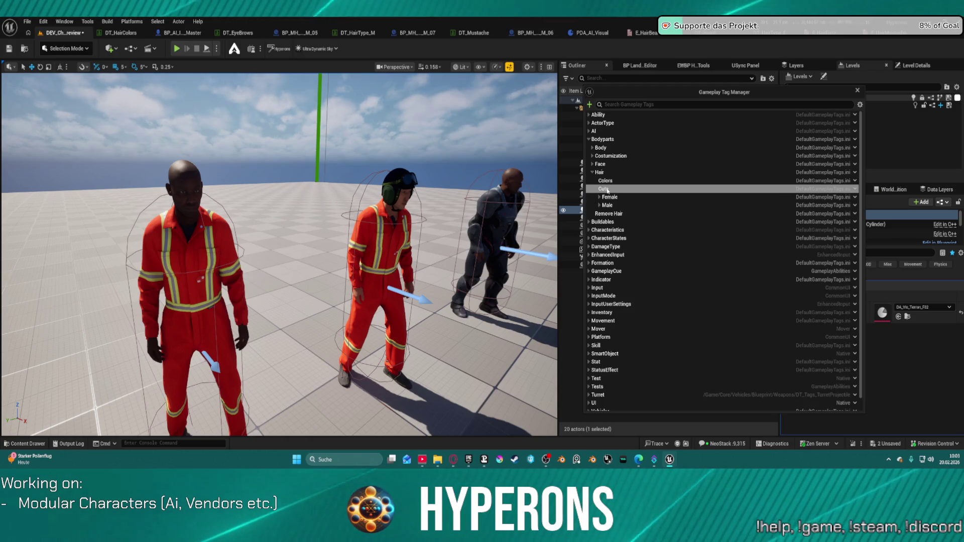
{"action": "left_click", "coordinate": [600, 206]}
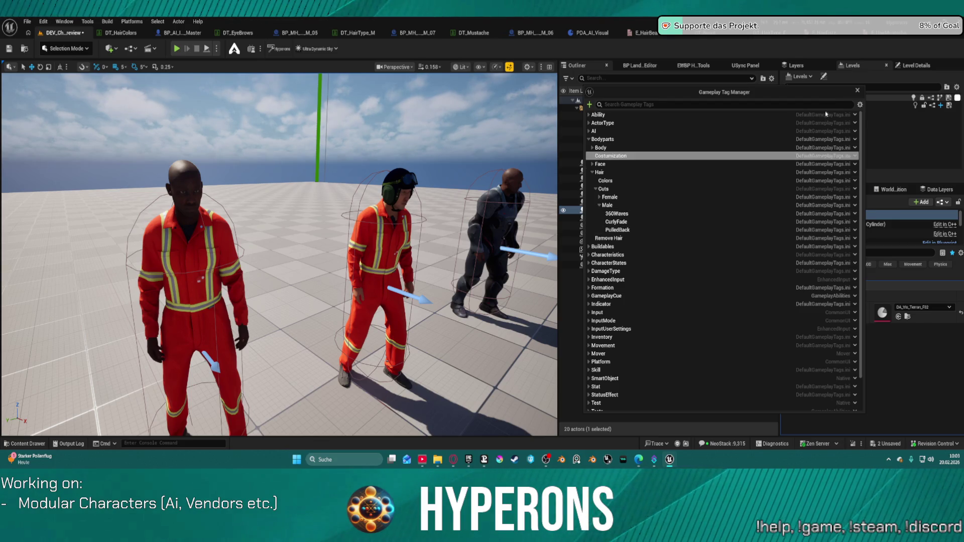
{"action": "left_click", "coordinate": [858, 92]}
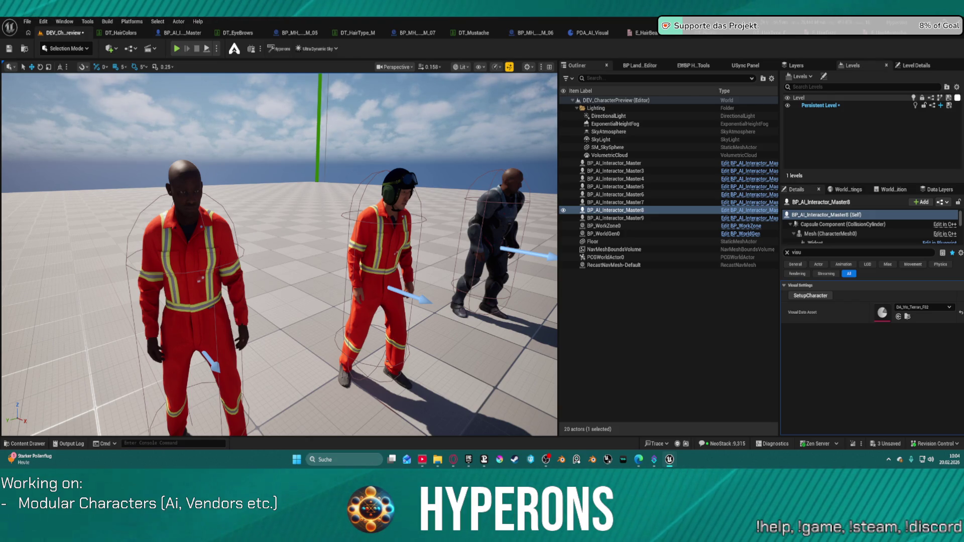
Review the DT_HairType_M rows, then run SetupCharacter on BP_AI_Interactor_Master5 in the preview level.
{"action": "left_click", "coordinate": [358, 33]}
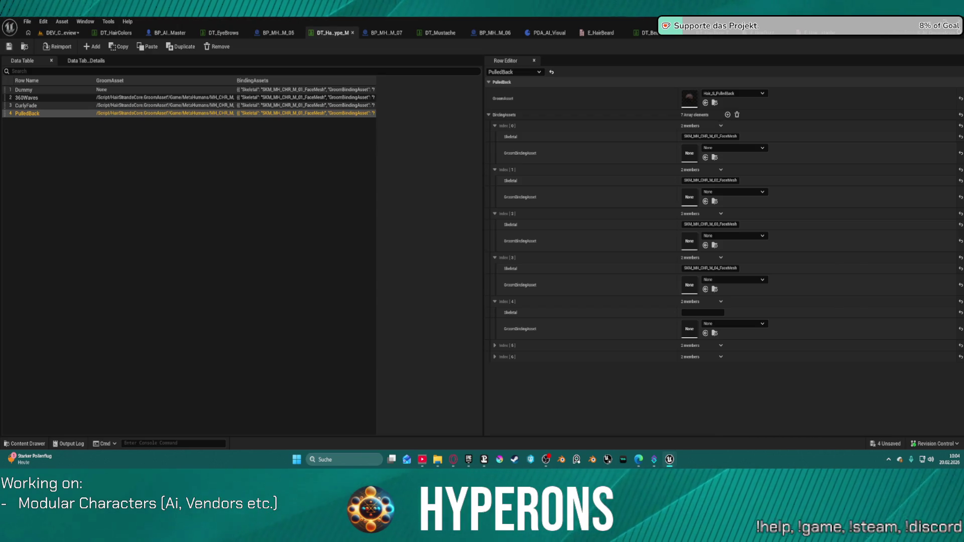
{"action": "left_click", "coordinate": [56, 33]}
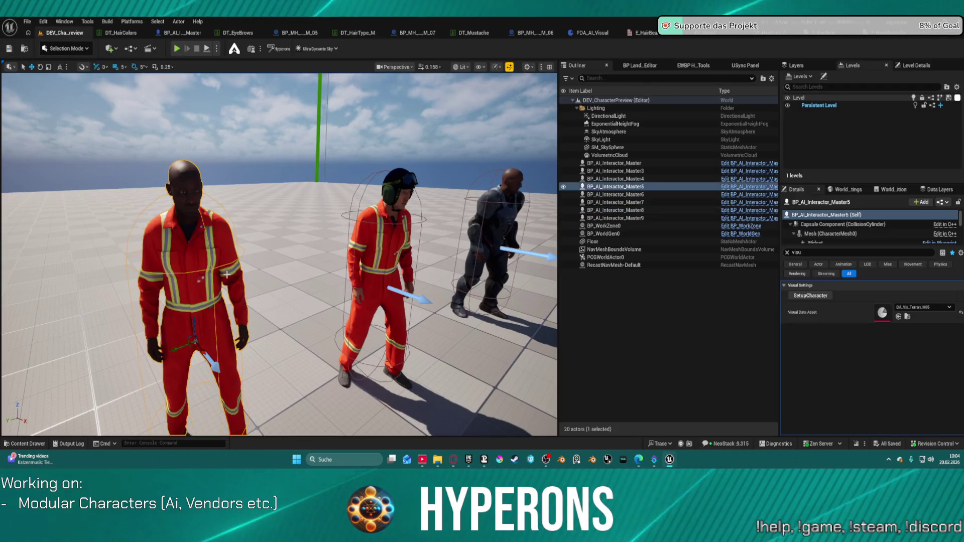
{"action": "left_click", "coordinate": [816, 296]}
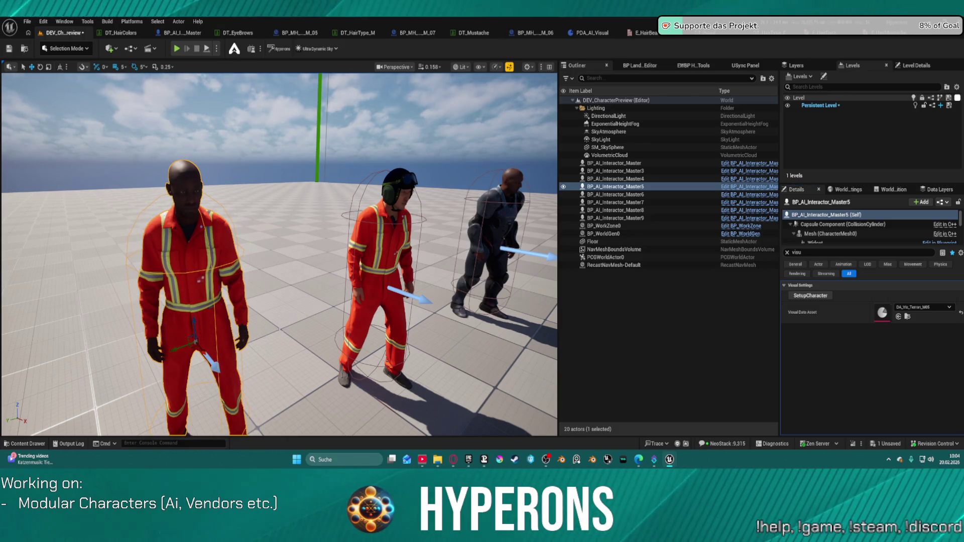
Duplicate the hair-type lookup nodes in AddHair and wire the split result and reroute into the copy.
{"action": "left_click", "coordinate": [200, 34]}
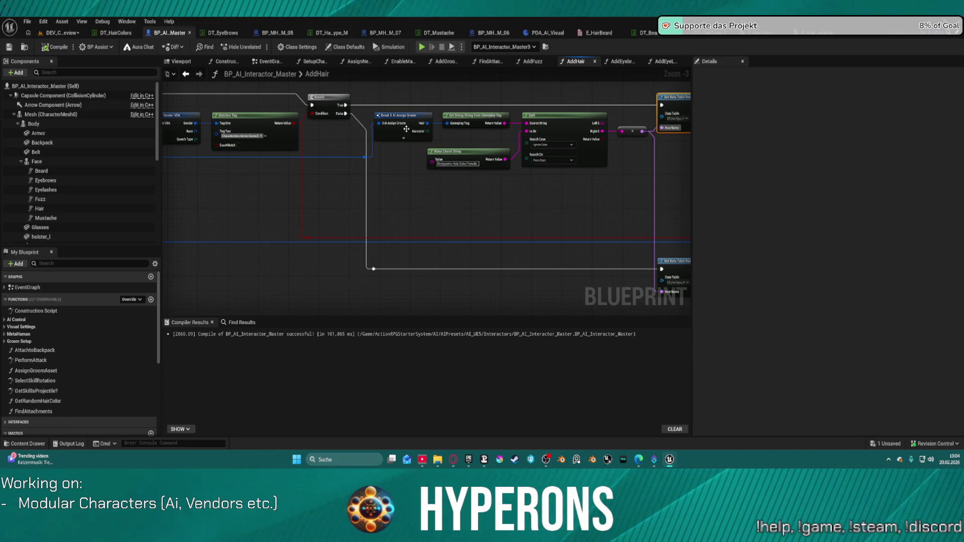
{"action": "left_click_drag", "start_coordinate": [375, 107], "coordinate": [634, 190]}
{"action": "key", "text": "ctrl+c"}
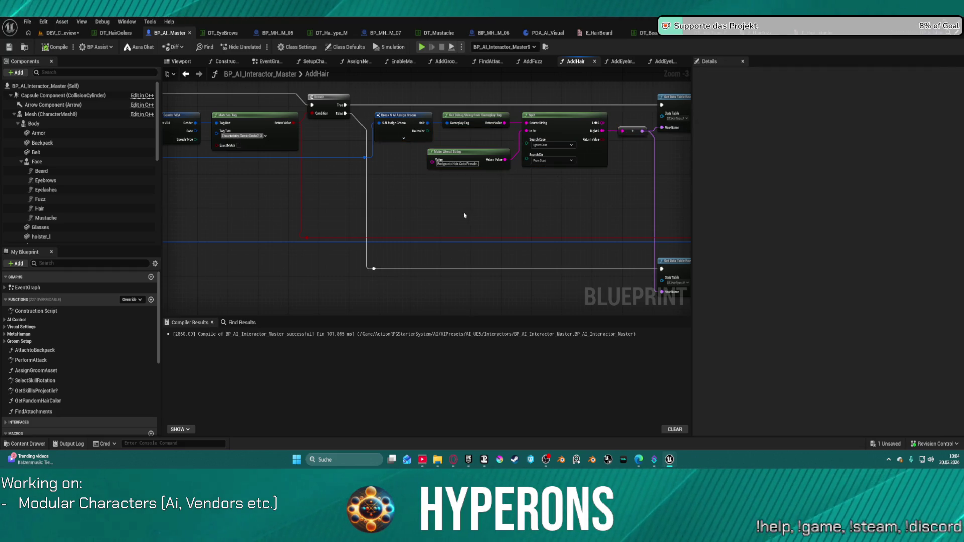
{"action": "key", "text": "ctrl+v"}
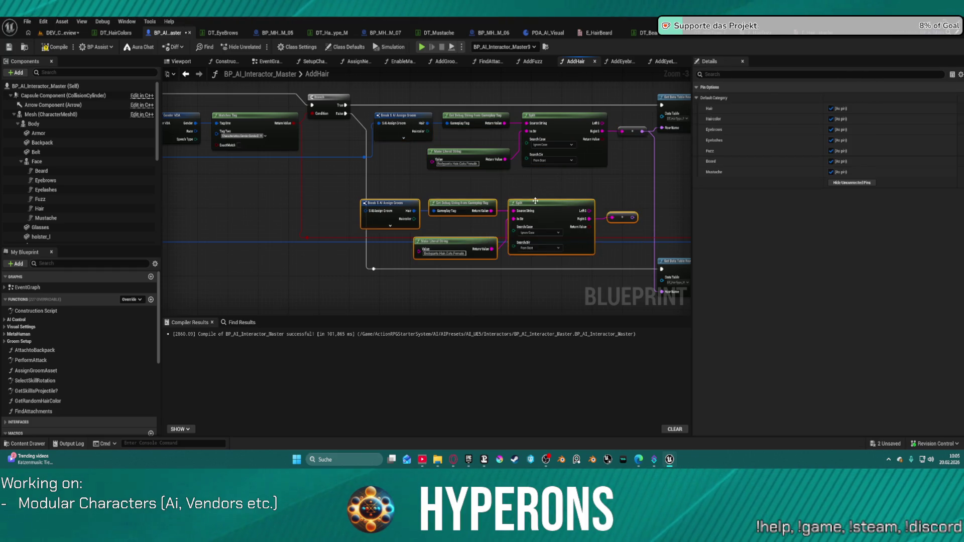
{"action": "left_click_drag", "start_coordinate": [535, 201], "coordinate": [437, 176]}
{"action": "mouse_move", "coordinate": [536, 196]}
{"action": "left_mouse_down"}
{"action": "mouse_move", "coordinate": [564, 276]}
{"action": "mouse_move", "coordinate": [569, 267]}
{"action": "left_mouse_up"}
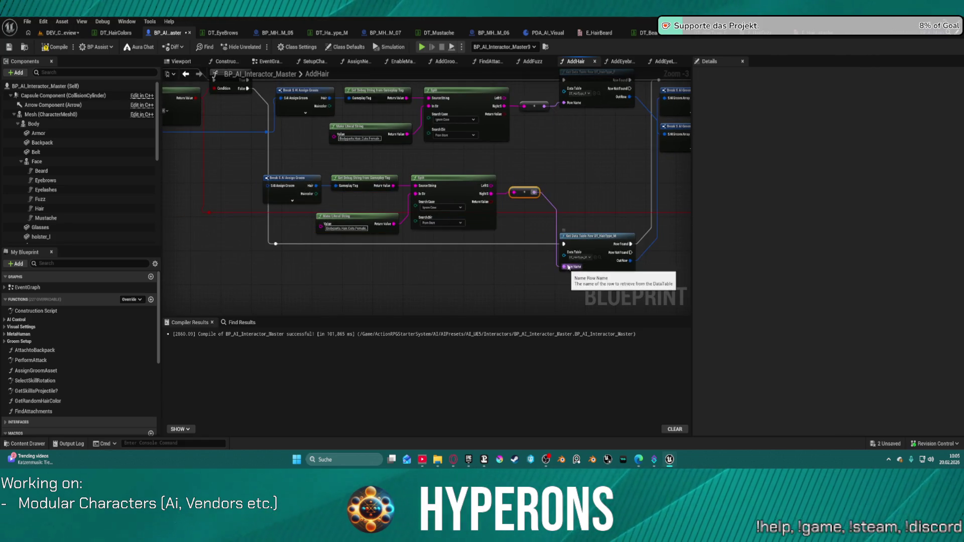
{"action": "mouse_move", "coordinate": [281, 161]}
{"action": "left_mouse_down"}
{"action": "mouse_move", "coordinate": [450, 182]}
{"action": "mouse_move", "coordinate": [433, 155]}
{"action": "mouse_move", "coordinate": [458, 183]}
{"action": "mouse_move", "coordinate": [432, 212]}
{"action": "left_mouse_up"}
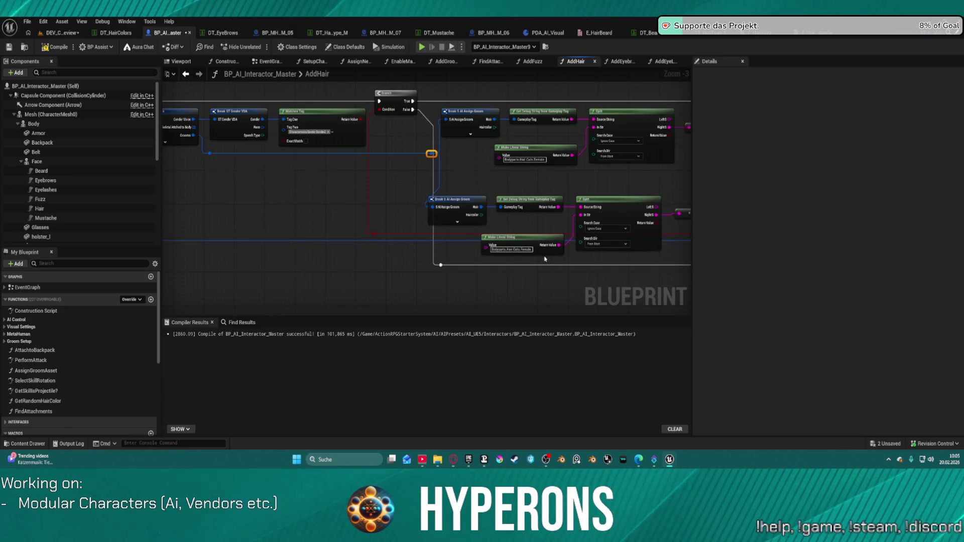
Change the copied tag literal from Female to Male and save all modified assets.
{"action": "double_click", "coordinate": [527, 249]}
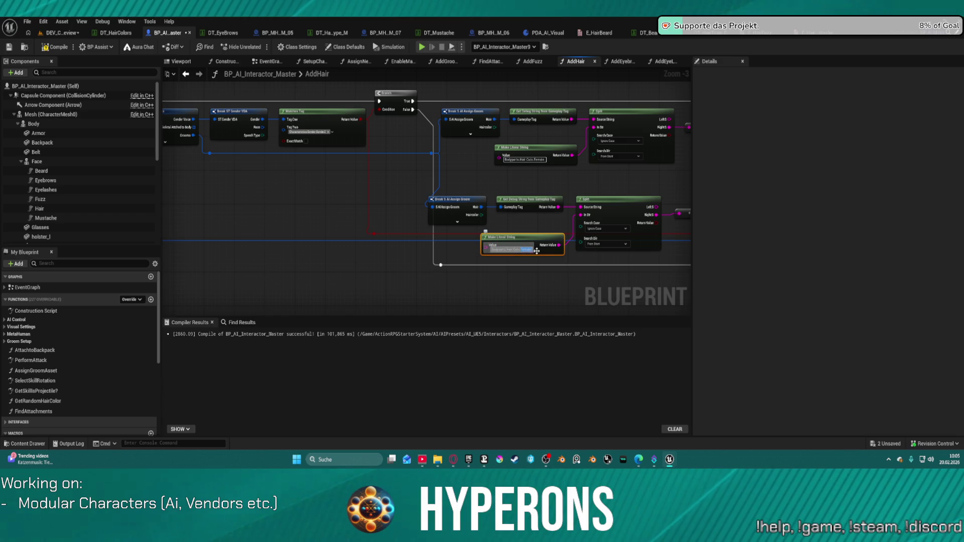
{"action": "type", "text": "Male"}
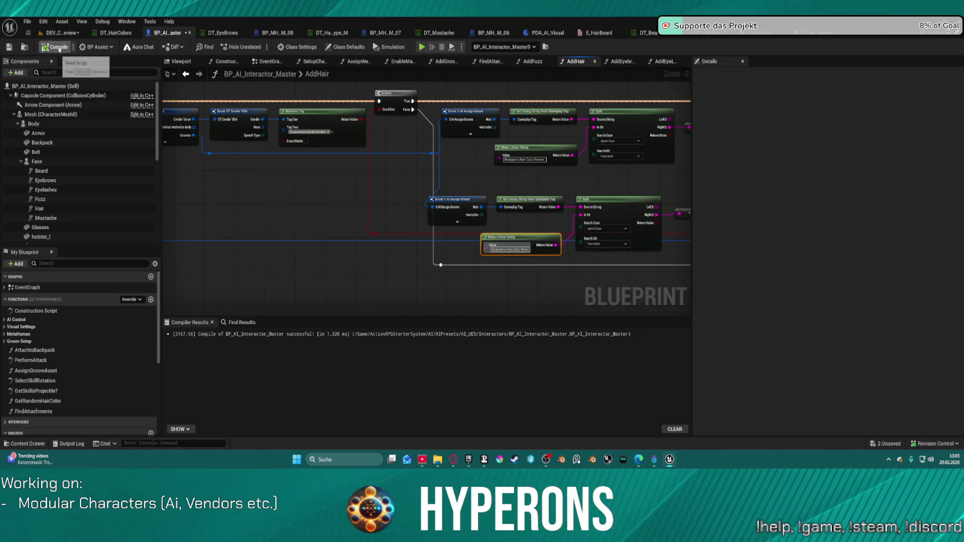
{"action": "left_click", "coordinate": [60, 32]}
{"action": "key", "text": "ctrl+shift+s"}
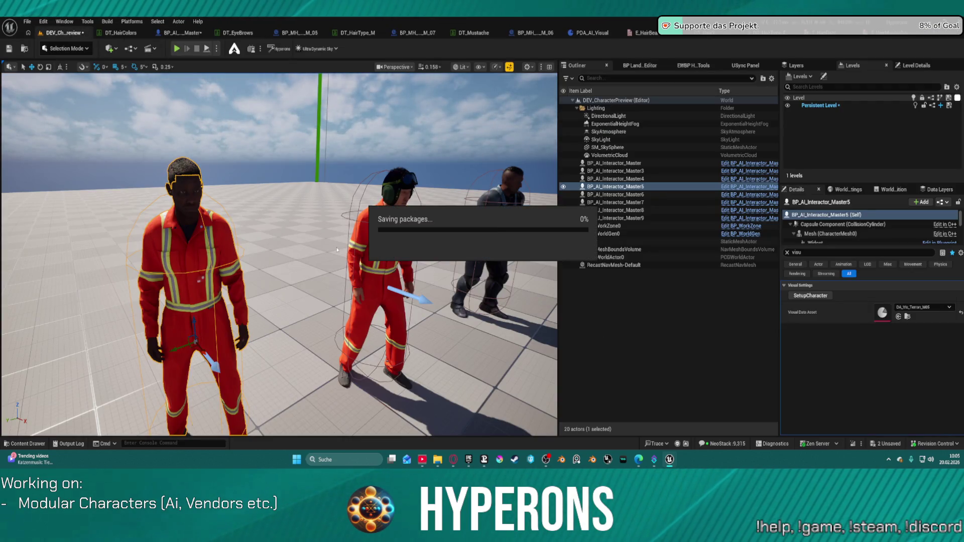
Save the level and regenerate BP_AI_Interactor_Master6 with SetupCharacter.
{"action": "mouse_move", "coordinate": [280, 251]}
{"action": "left_mouse_down"}
{"action": "mouse_move", "coordinate": [262, 251]}
{"action": "mouse_move", "coordinate": [281, 241]}
{"action": "mouse_move", "coordinate": [254, 246]}
{"action": "left_mouse_up"}
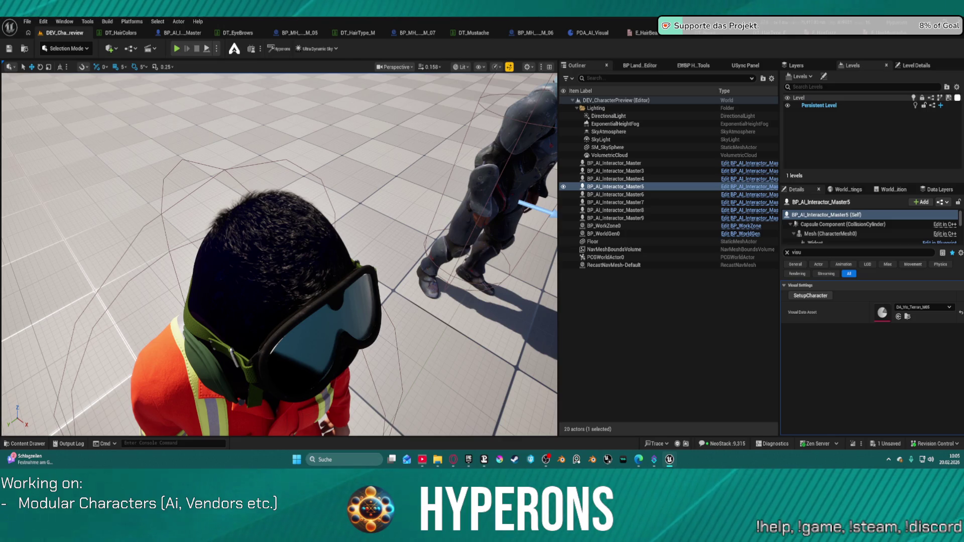
{"action": "key", "text": "ctrl+s"}
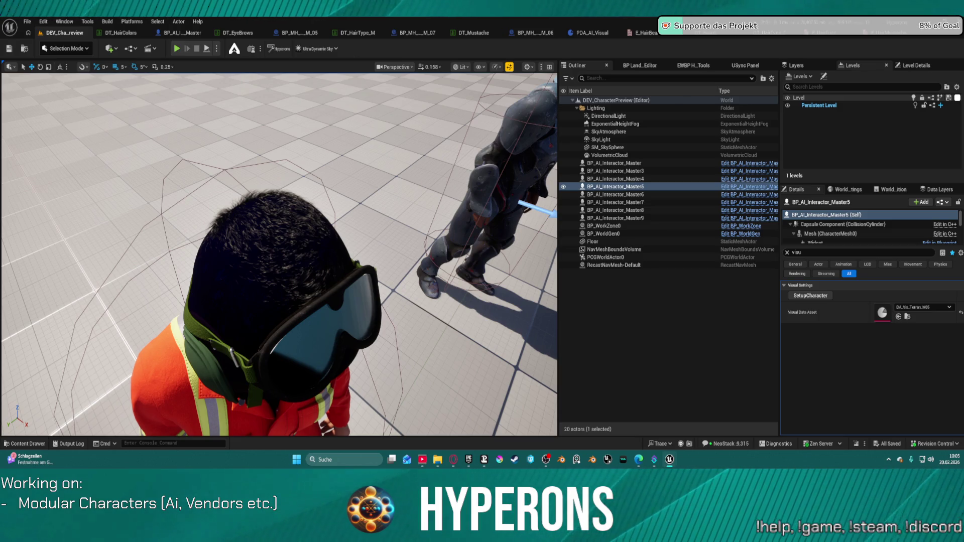
{"action": "left_click", "coordinate": [616, 194]}
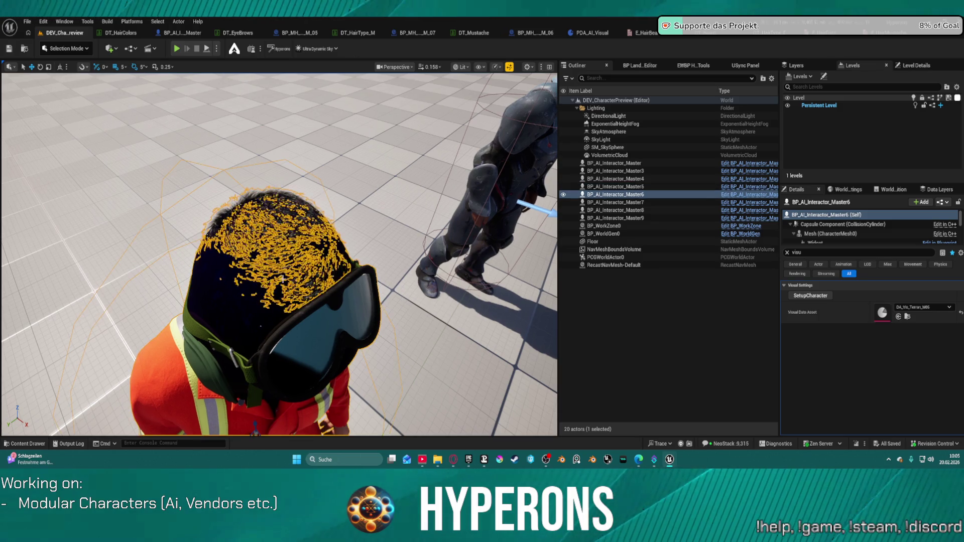
{"action": "left_click", "coordinate": [810, 296]}
Fly around the preview level to inspect the male workers' hair and the haired female row.
{"action": "scroll", "coordinate": [264, 317], "scroll_direction": "down", "scroll_amount": 5}
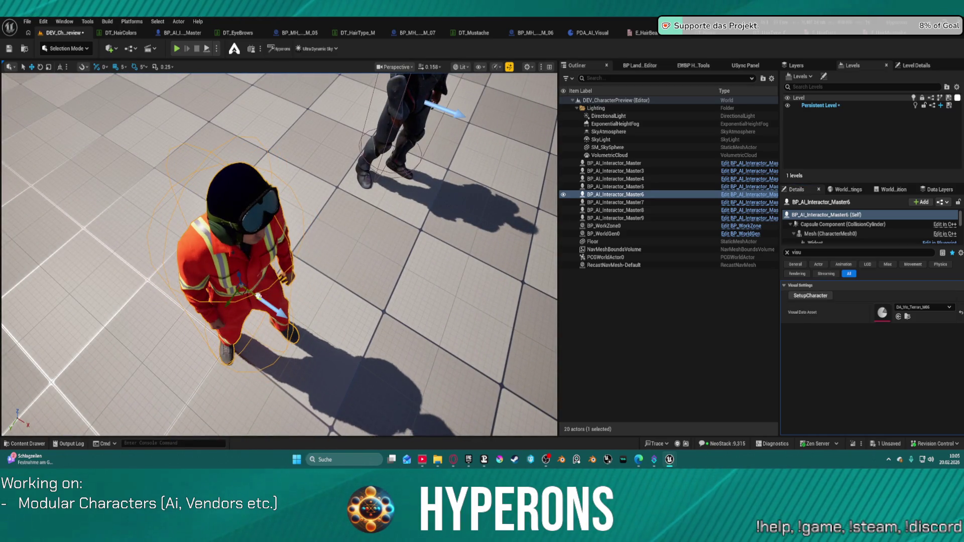
{"action": "mouse_move", "coordinate": [370, 240]}
{"action": "left_mouse_down"}
{"action": "mouse_move", "coordinate": [370, 201]}
{"action": "mouse_move", "coordinate": [369, 281]}
{"action": "mouse_move", "coordinate": [369, 236]}
{"action": "mouse_move", "coordinate": [342, 244]}
{"action": "left_mouse_up"}
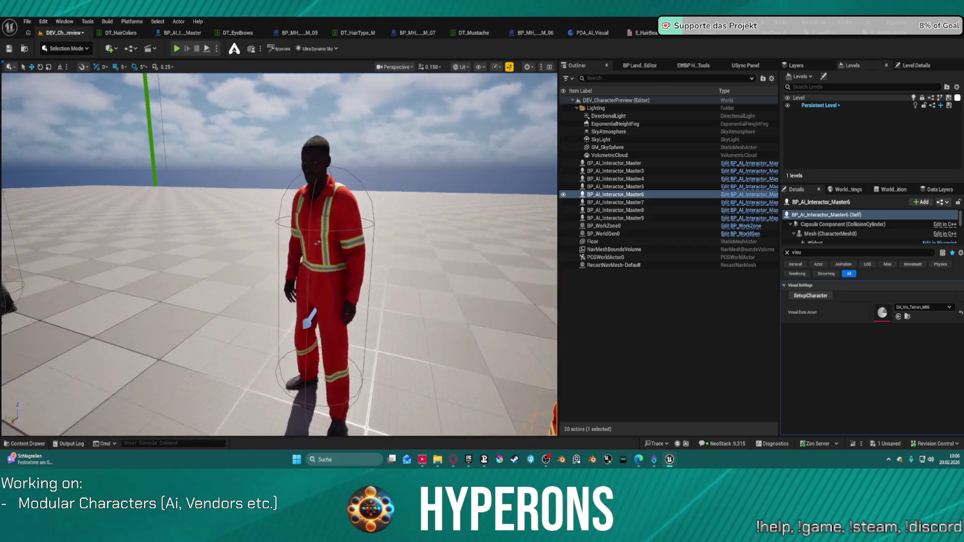
{"action": "left_click_drag", "start_coordinate": [341, 243], "coordinate": [392, 241]}
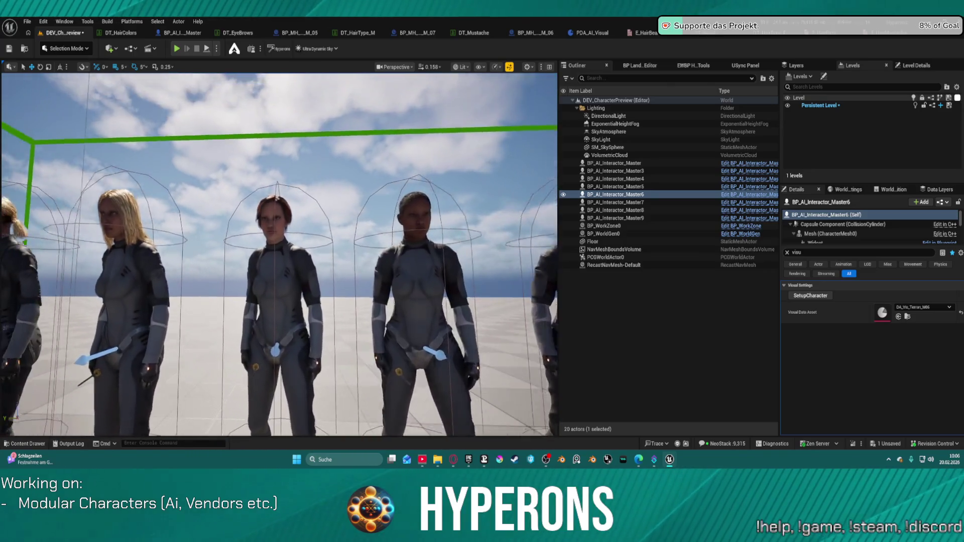
{"action": "left_click_drag", "start_coordinate": [391, 241], "coordinate": [362, 228]}
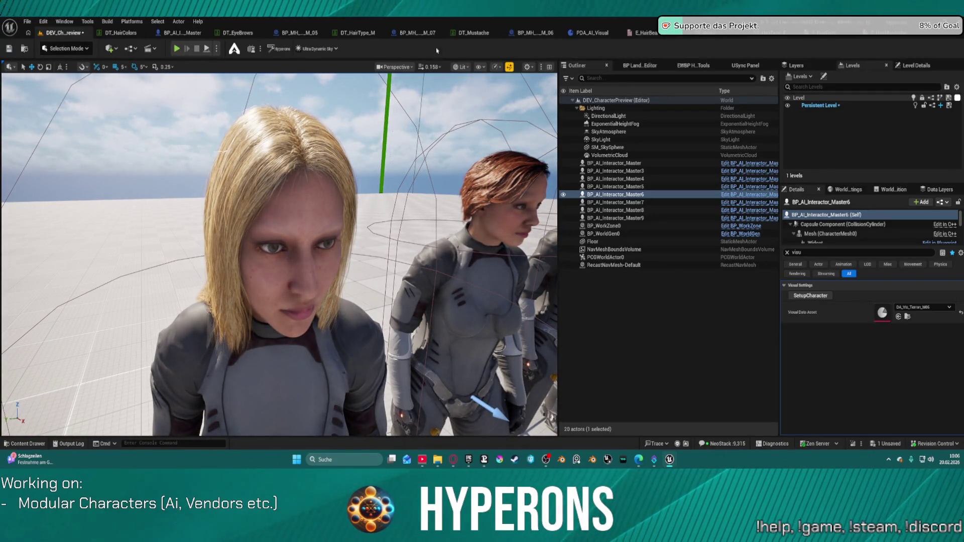
Inspect the male hair branch's Break S AI Assign Groom and Split nodes in the AddHair graph.
{"action": "left_click", "coordinate": [176, 32]}
{"action": "left_click_drag", "start_coordinate": [415, 209], "coordinate": [367, 194]}
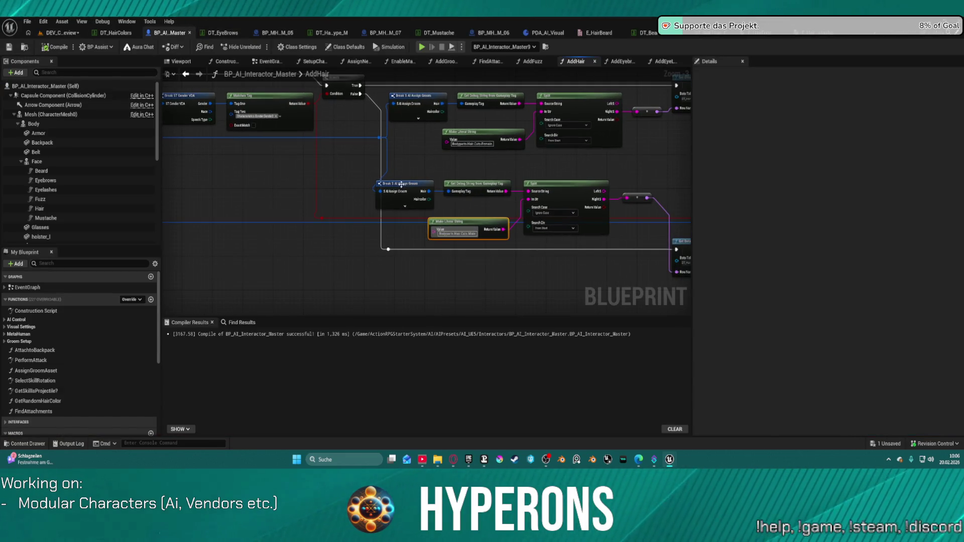
{"action": "left_click", "coordinate": [414, 190]}
{"action": "mouse_move", "coordinate": [404, 105]}
{"action": "left_mouse_down"}
{"action": "mouse_move", "coordinate": [303, 89]}
{"action": "mouse_move", "coordinate": [295, 148]}
{"action": "mouse_move", "coordinate": [322, 201]}
{"action": "mouse_move", "coordinate": [569, 284]}
{"action": "mouse_move", "coordinate": [615, 248]}
{"action": "mouse_move", "coordinate": [684, 232]}
{"action": "left_mouse_up"}
{"action": "left_click", "coordinate": [452, 169]}
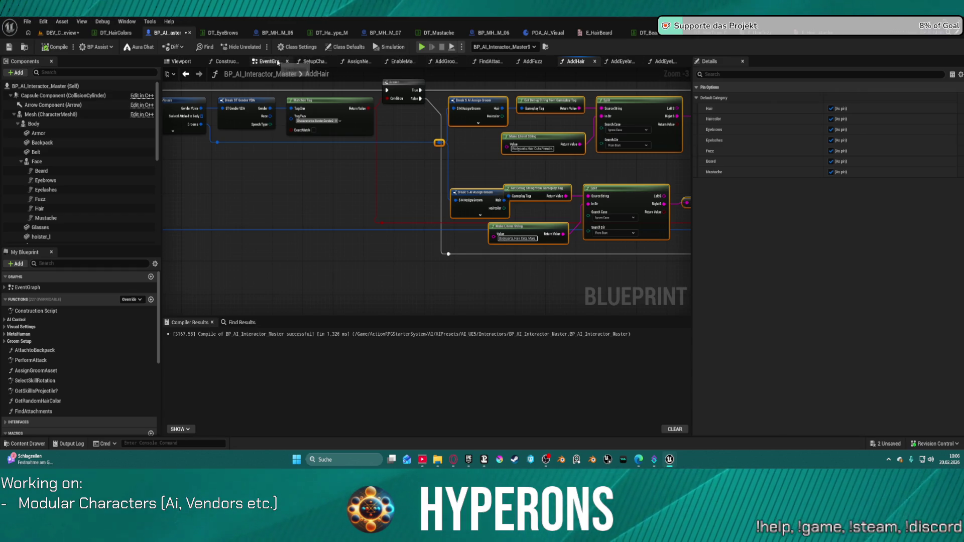
Close the SetupCharacter, AssignNe…, EnableMaster and EventGraph tabs and go to the AddEyebrows graph.
{"action": "middle_click", "coordinate": [333, 61]}
{"action": "middle_click", "coordinate": [334, 61]}
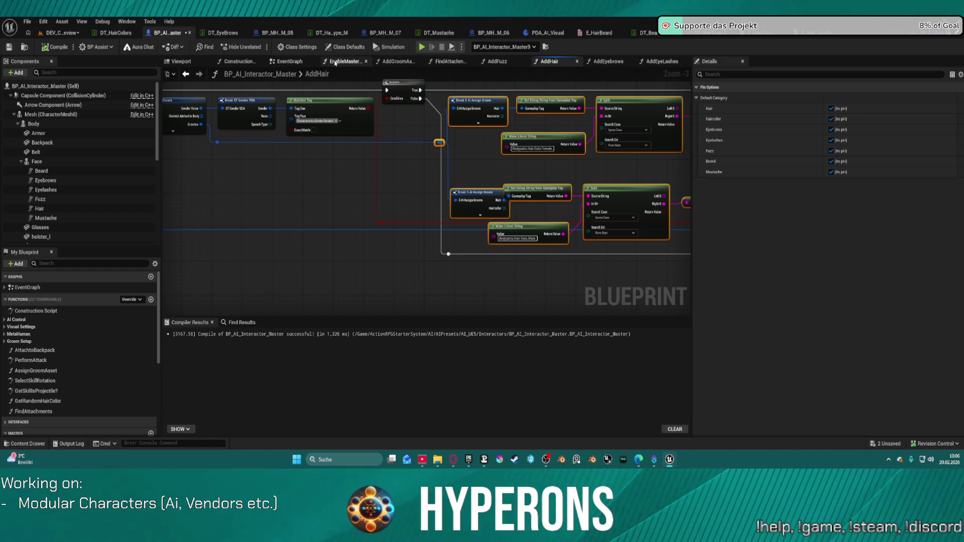
{"action": "middle_click", "coordinate": [335, 61]}
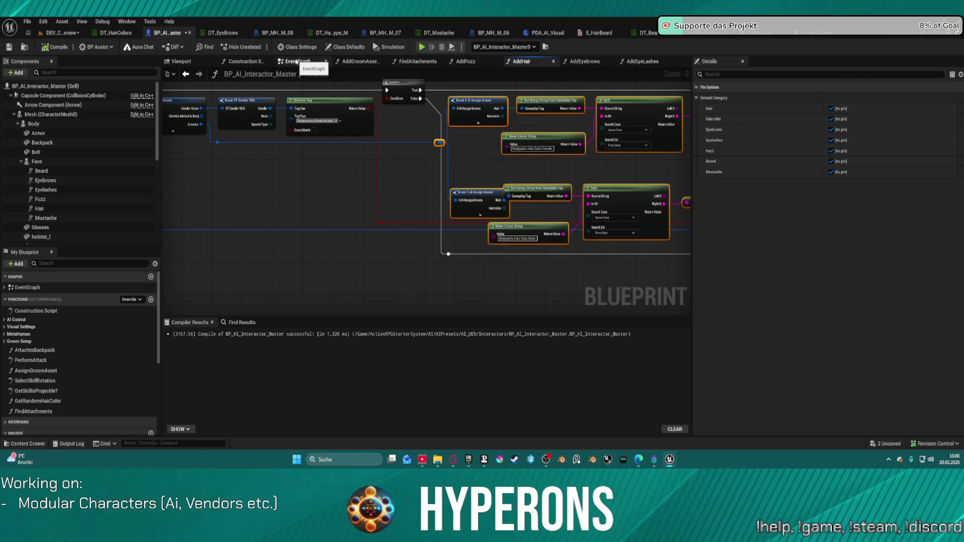
{"action": "middle_click", "coordinate": [298, 61]}
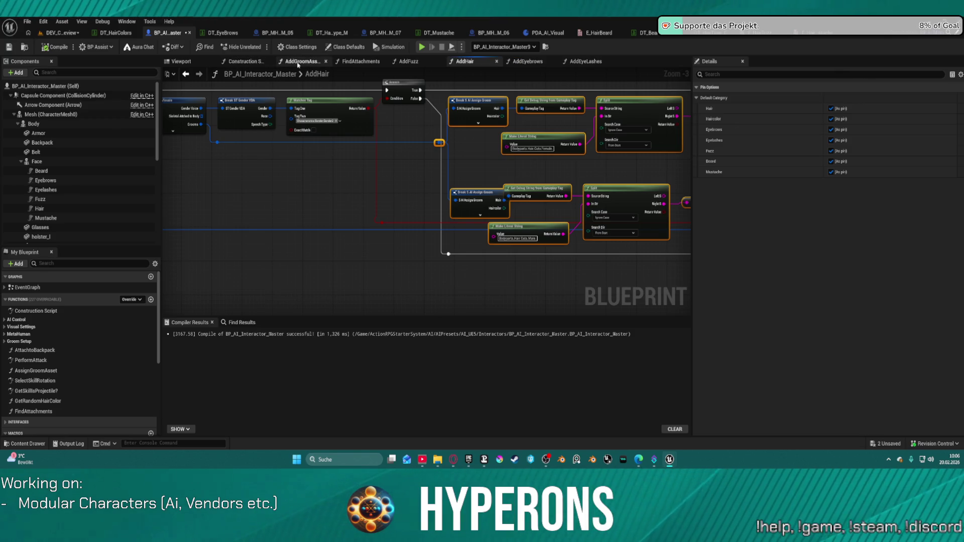
{"action": "left_click", "coordinate": [528, 62]}
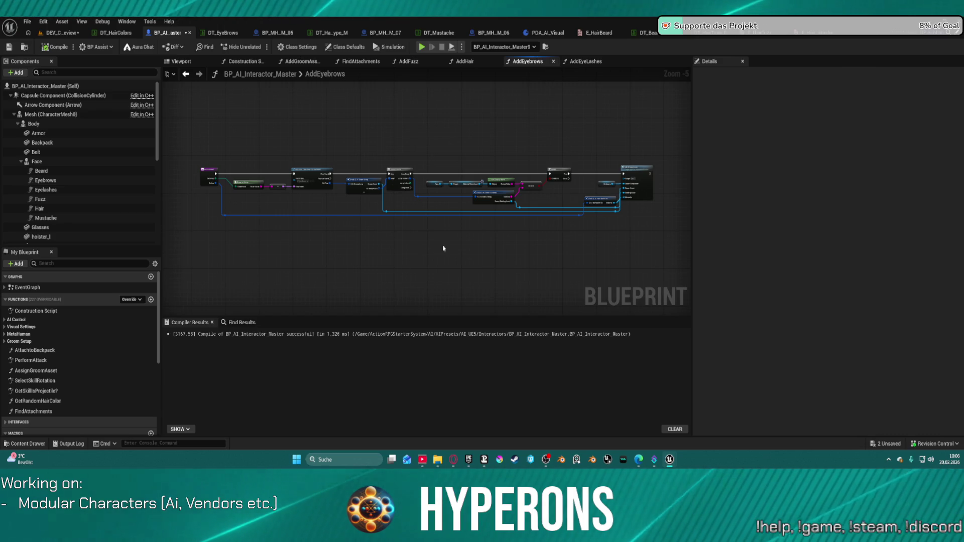
Delete the duplicate lower node group in AddEyebrows, keeping the upper lookup chain.
{"action": "scroll", "coordinate": [461, 211], "scroll_direction": "up", "scroll_amount": 2}
{"action": "scroll", "coordinate": [427, 177], "scroll_direction": "up", "scroll_amount": 1}
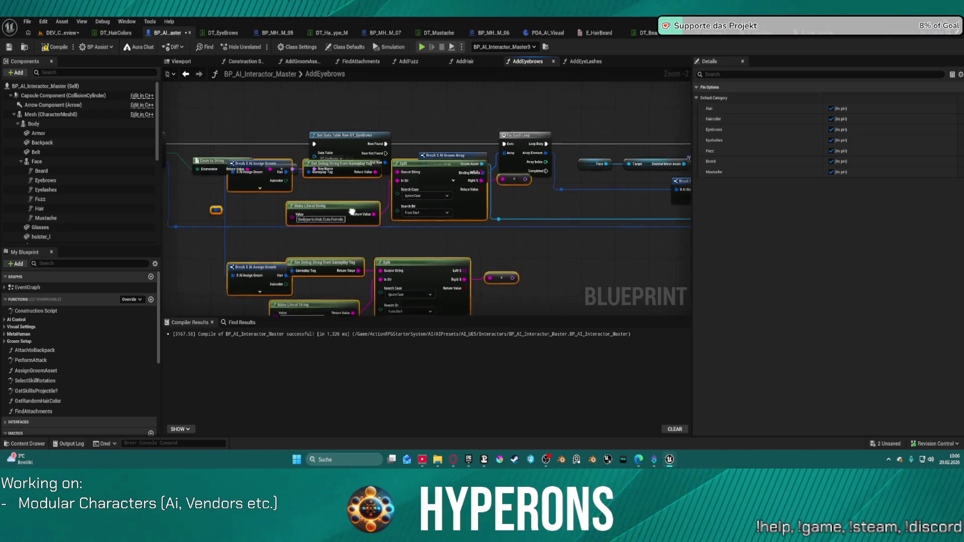
{"action": "mouse_move", "coordinate": [555, 296]}
{"action": "left_mouse_down"}
{"action": "mouse_move", "coordinate": [555, 245]}
{"action": "mouse_move", "coordinate": [516, 179]}
{"action": "left_mouse_up"}
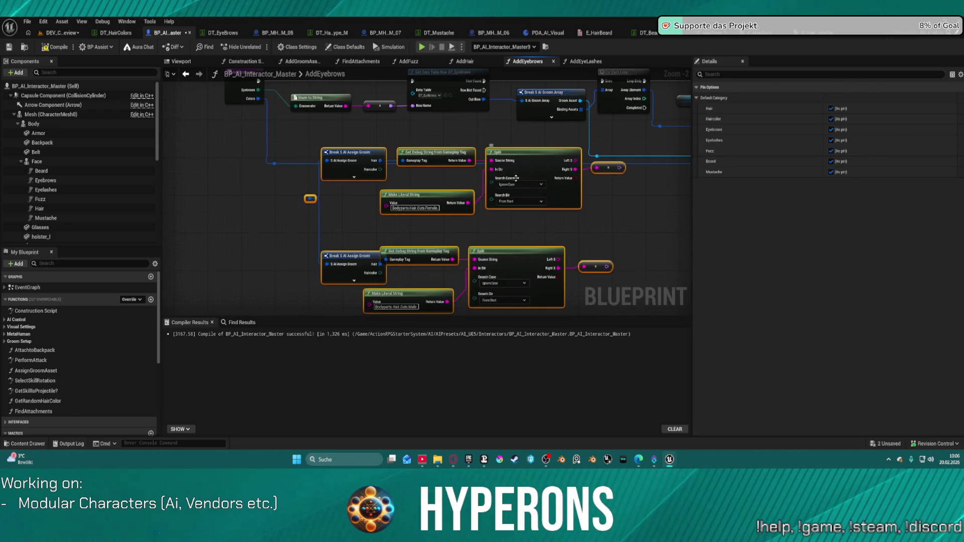
{"action": "left_click_drag", "start_coordinate": [293, 228], "coordinate": [597, 307]}
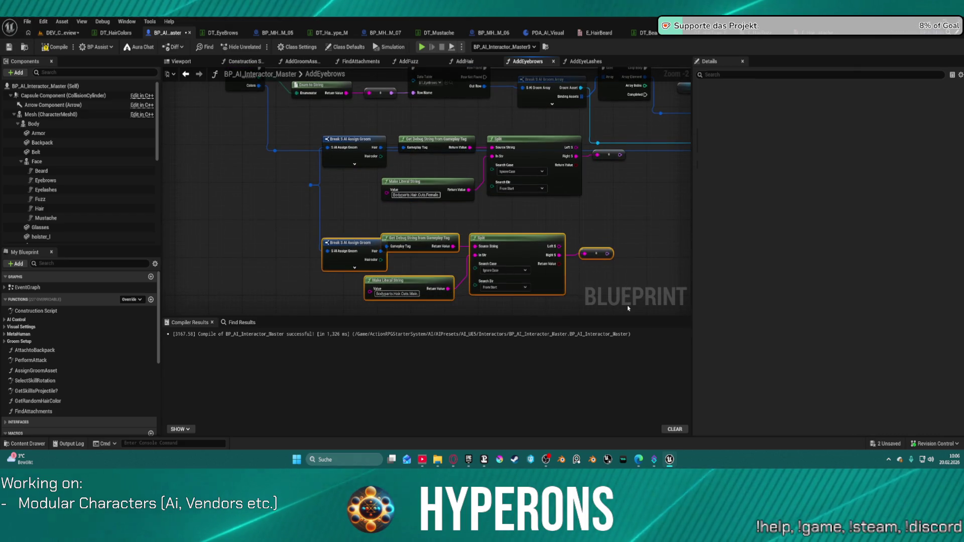
{"action": "key", "text": "Delete"}
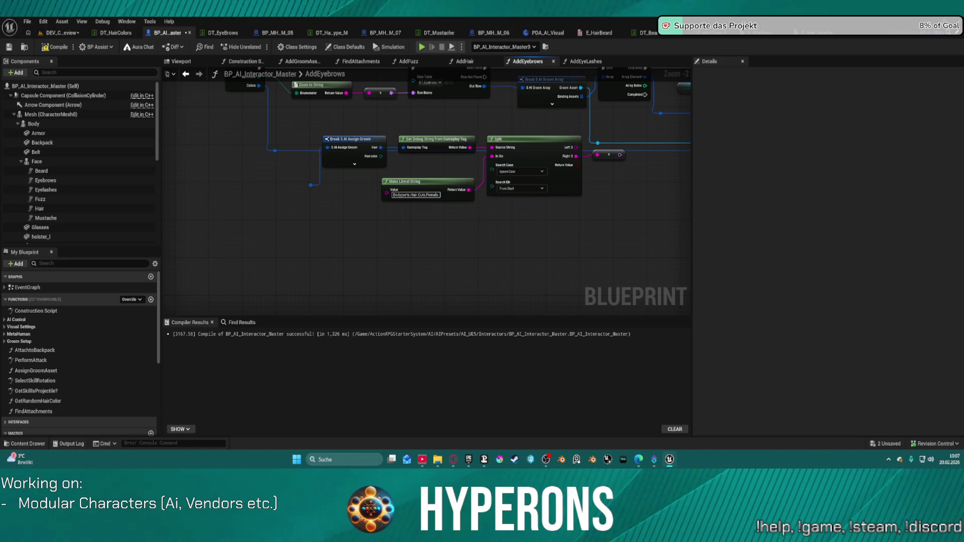
Set the Make Literal String value to Bodyparts.Customization.Type and tidy the remaining nodes.
{"action": "left_click", "coordinate": [427, 195]}
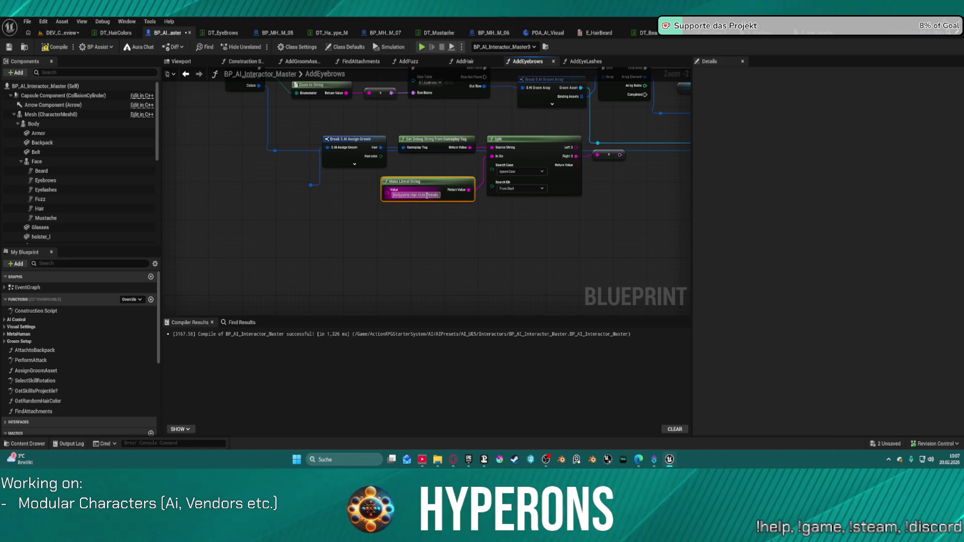
{"action": "key", "text": "ctrl+v"}
{"action": "right_click", "coordinate": [449, 201]}
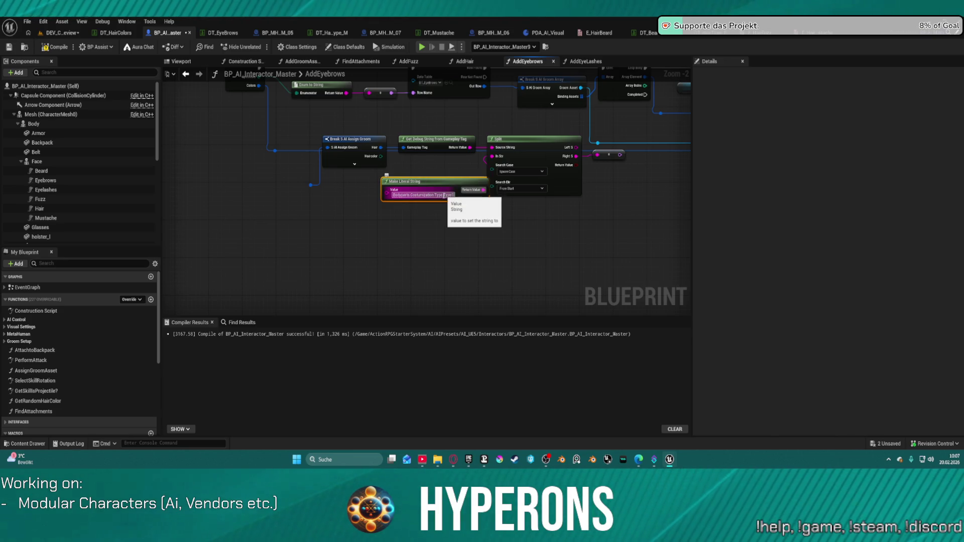
{"action": "double_click", "coordinate": [465, 197]}
{"action": "key", "text": "BackSpace"}
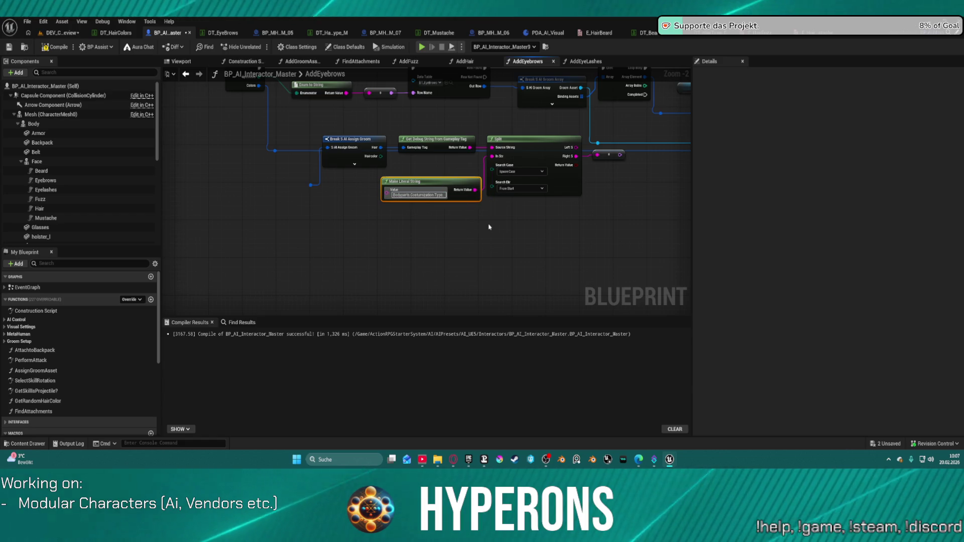
{"action": "left_click", "coordinate": [489, 226]}
{"action": "left_click", "coordinate": [428, 154]}
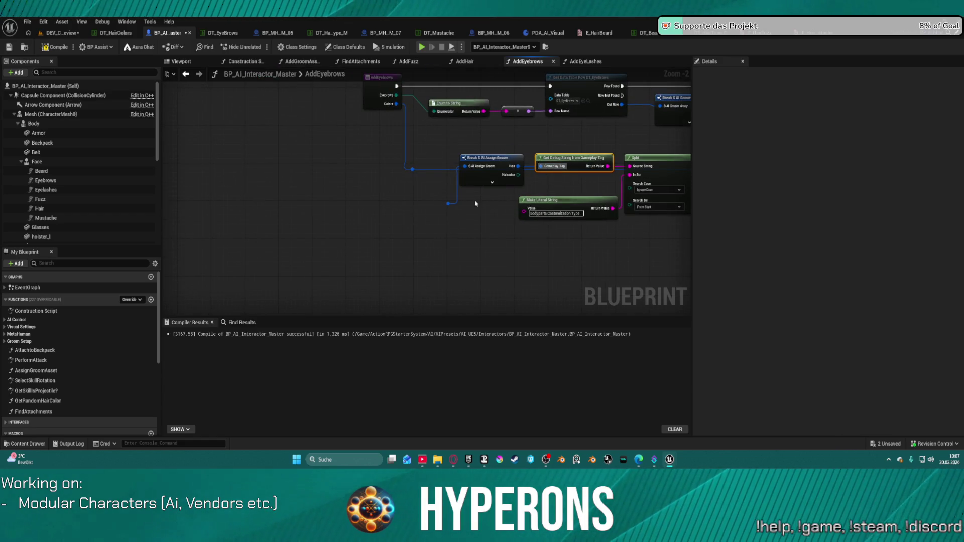
{"action": "mouse_move", "coordinate": [490, 163]}
{"action": "left_mouse_down"}
{"action": "mouse_move", "coordinate": [445, 152]}
{"action": "mouse_move", "coordinate": [481, 145]}
{"action": "left_mouse_up"}
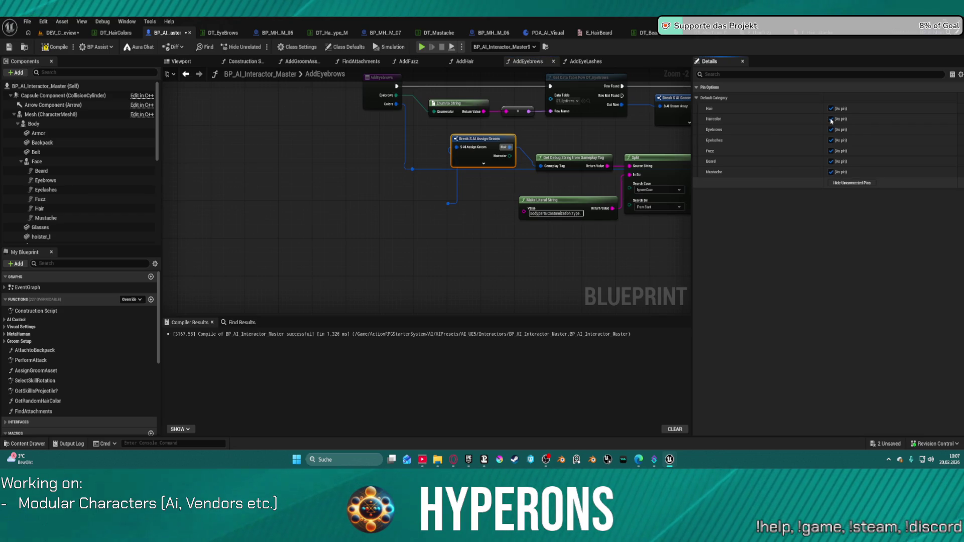
Expose only the Eyebrows pin on Break S AI Assign Groom and wire it into Get Debug String's Gameplay Tag.
{"action": "left_click", "coordinate": [853, 183]}
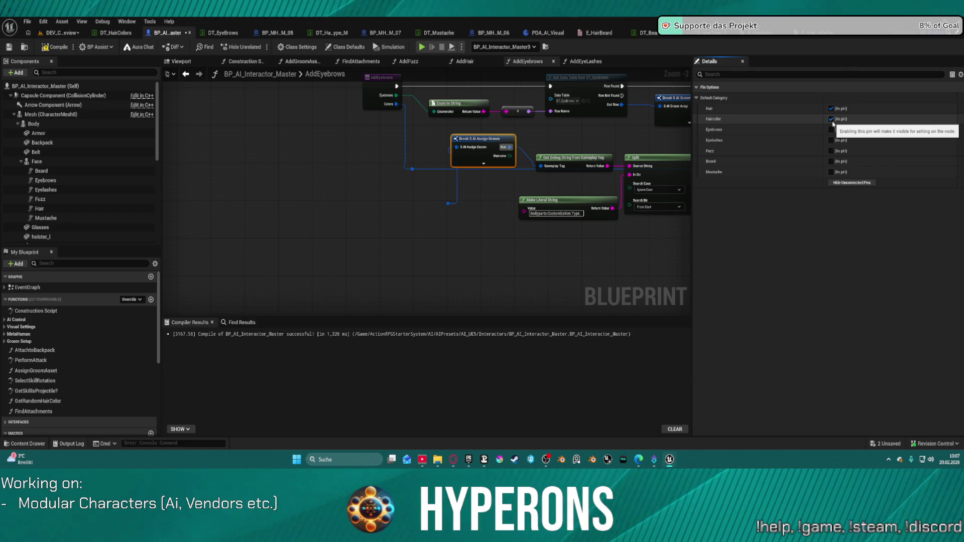
{"action": "left_click", "coordinate": [831, 119]}
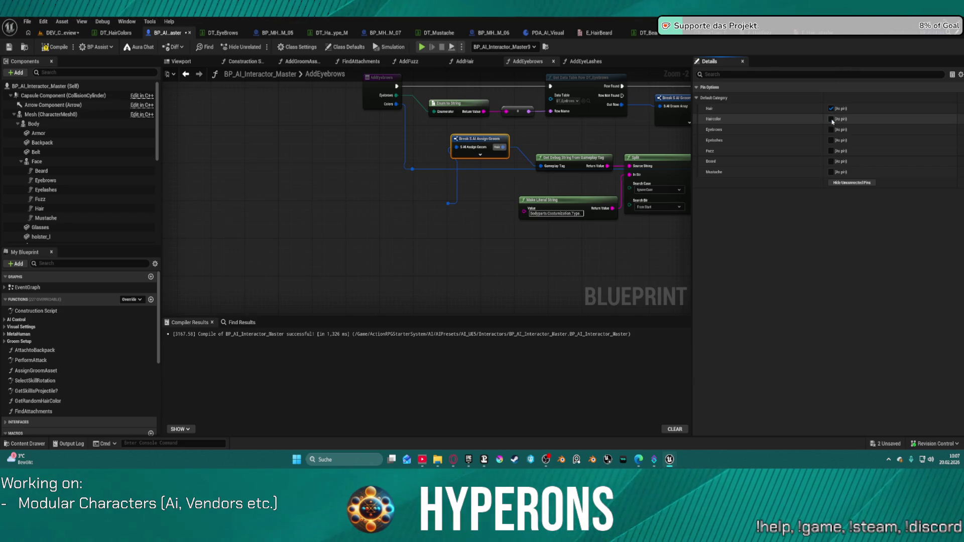
{"action": "left_click", "coordinate": [831, 130]}
{"action": "left_click_drag", "start_coordinate": [515, 161], "coordinate": [546, 170]}
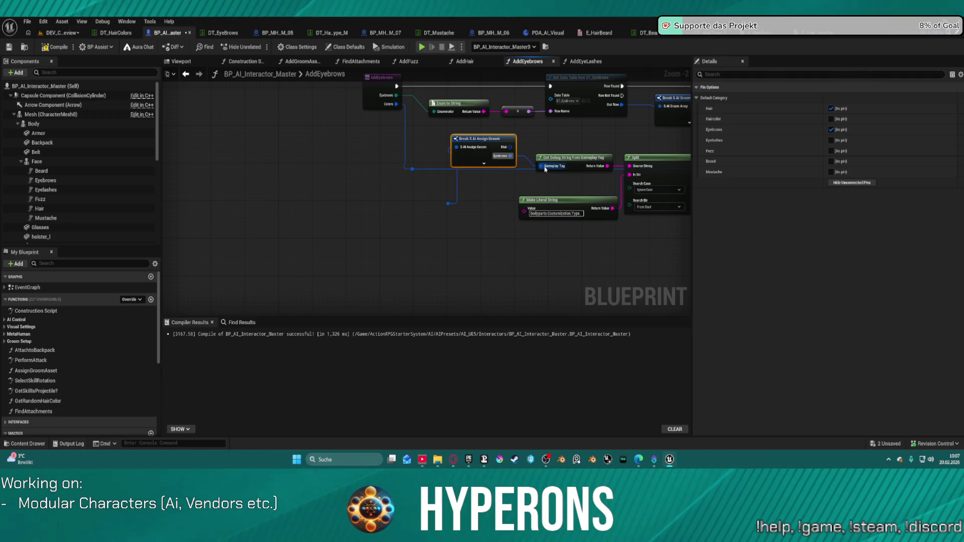
{"action": "left_click", "coordinate": [831, 109]}
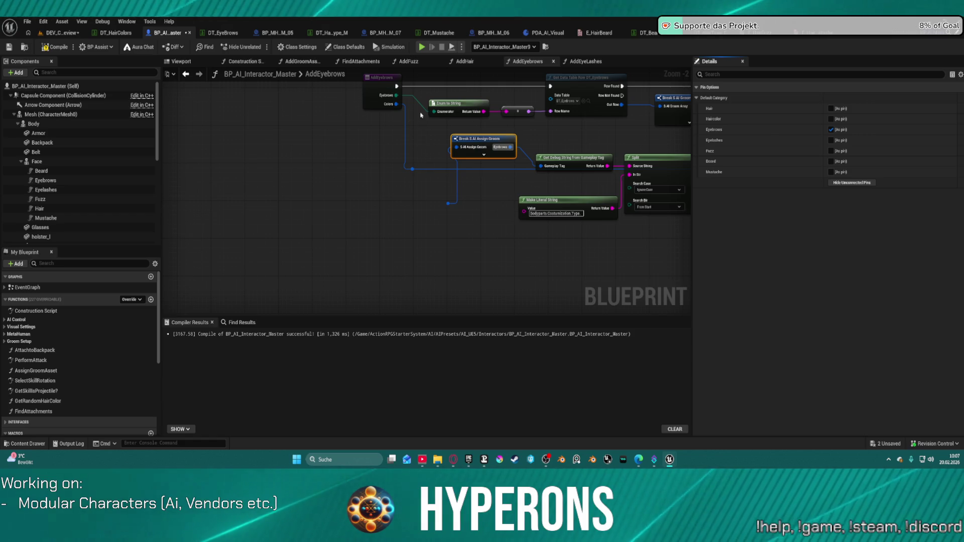
{"action": "scroll", "coordinate": [467, 155], "scroll_direction": "down", "scroll_amount": 1}
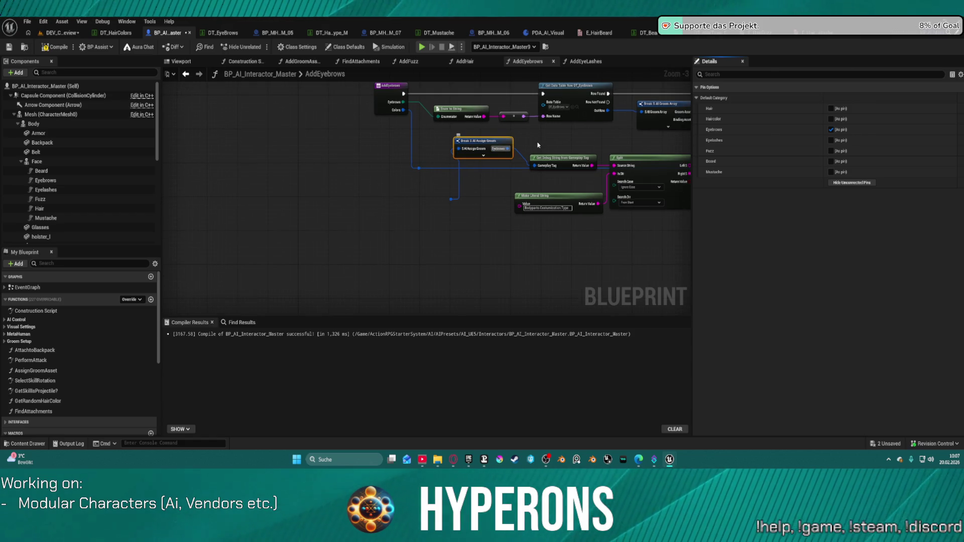
{"action": "left_click_drag", "start_coordinate": [538, 146], "coordinate": [447, 145]}
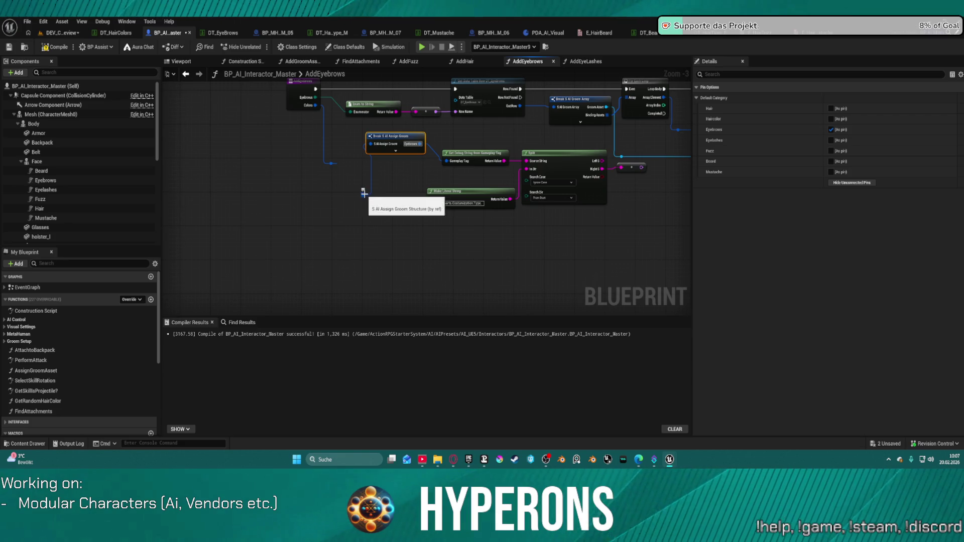
{"action": "right_click", "coordinate": [269, 187]}
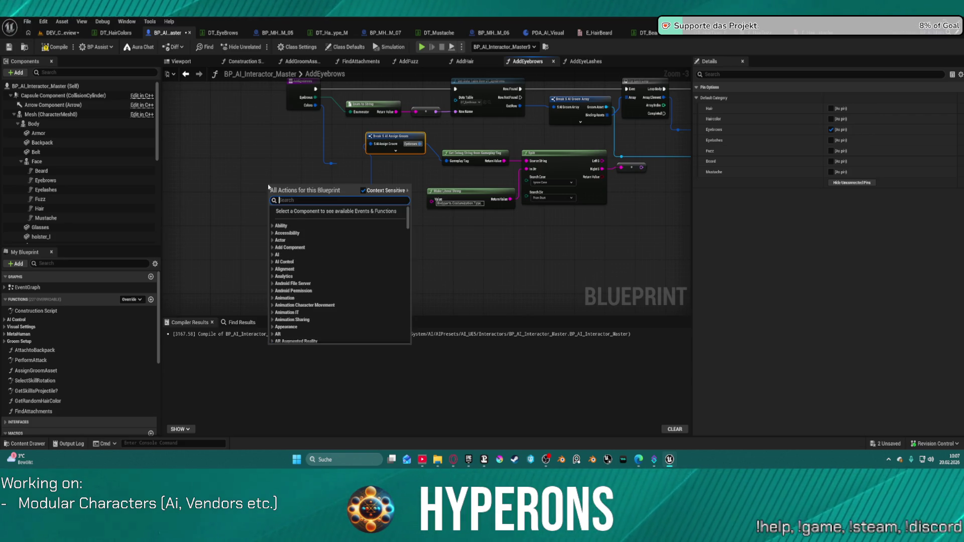
Add a Get Visual Data Asset node and feed it into a new Get S AI Visuals node.
{"action": "type", "text": "visua"}
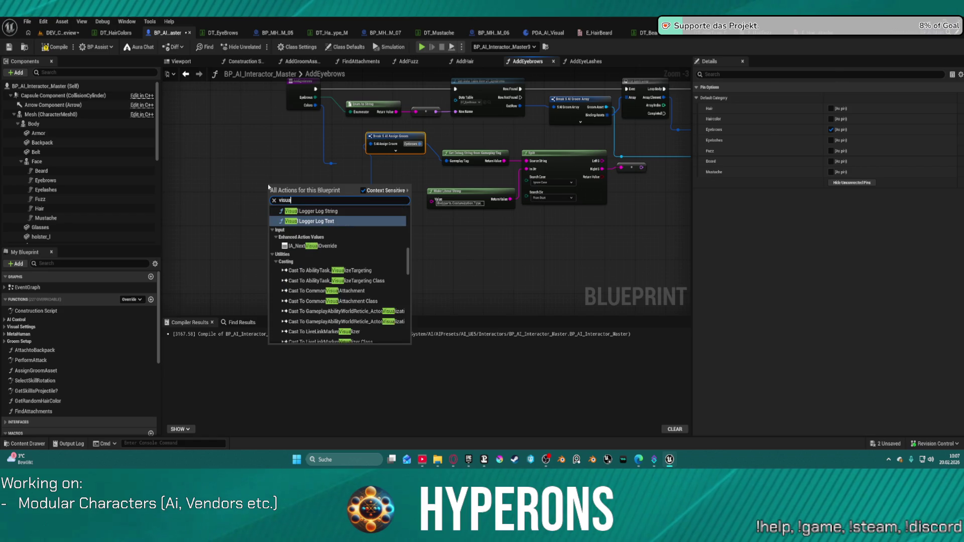
{"action": "type", "text": "l dat"}
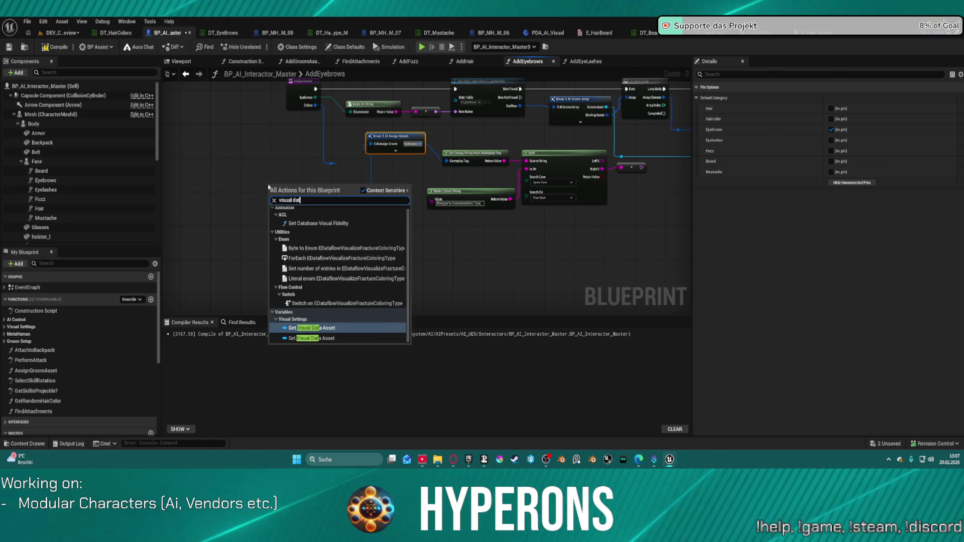
{"action": "left_click", "coordinate": [311, 327]}
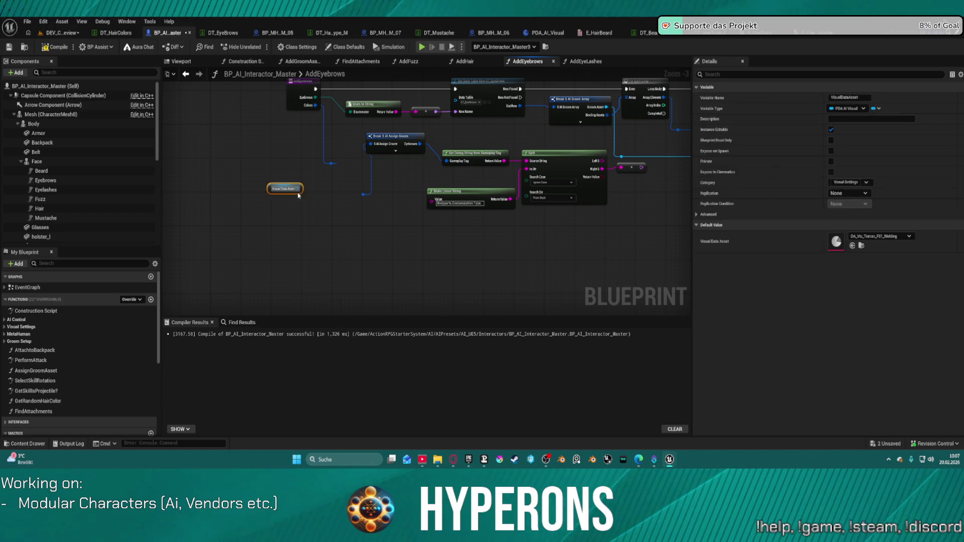
{"action": "left_click_drag", "start_coordinate": [298, 189], "coordinate": [324, 207]}
{"action": "type", "text": "vid"}
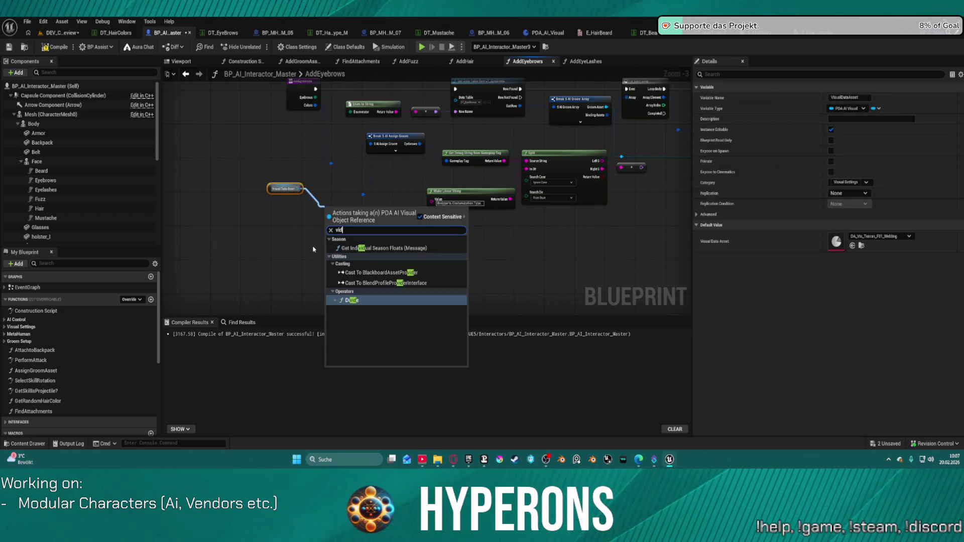
{"action": "key", "text": "BackSpace"}
{"action": "type", "text": "s"}
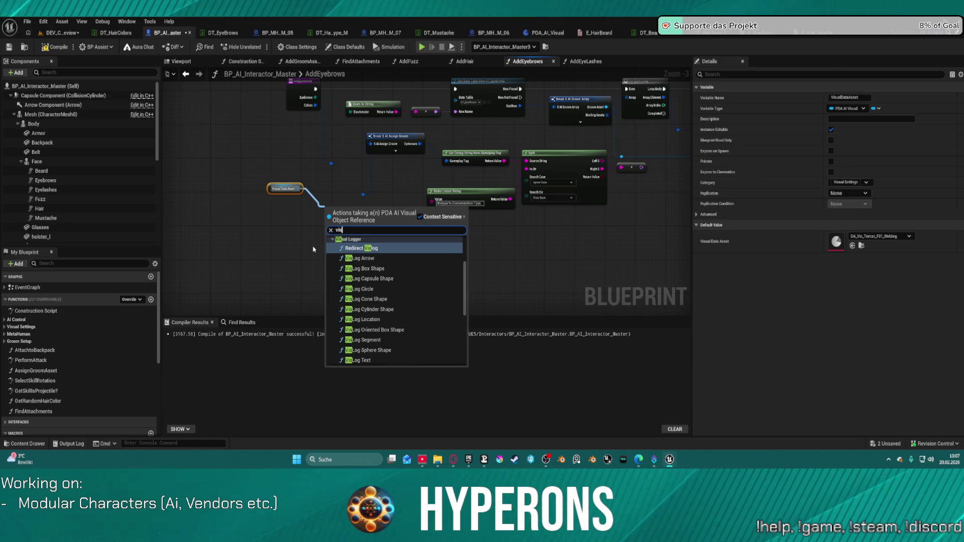
{"action": "type", "text": "ual"}
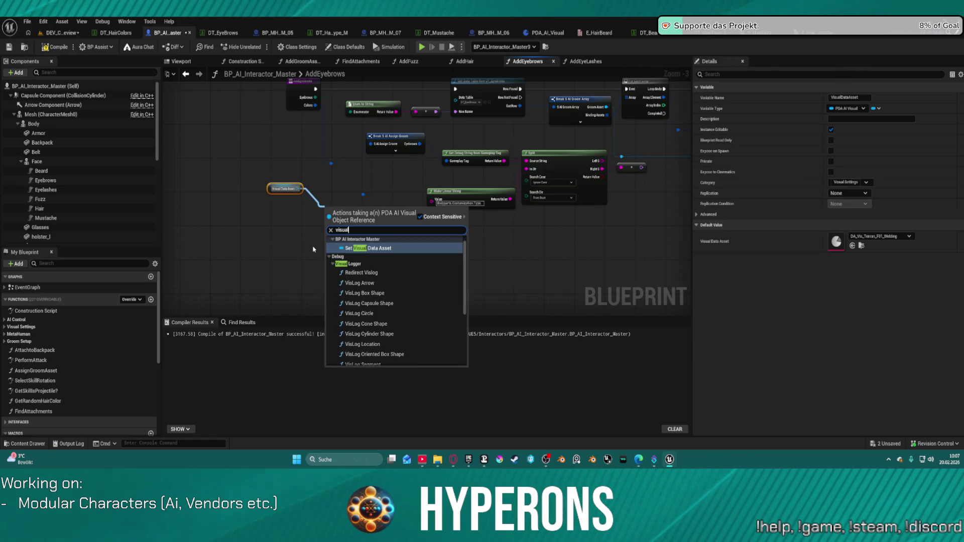
{"action": "type", "text": "s"}
{"action": "left_click", "coordinate": [358, 255]}
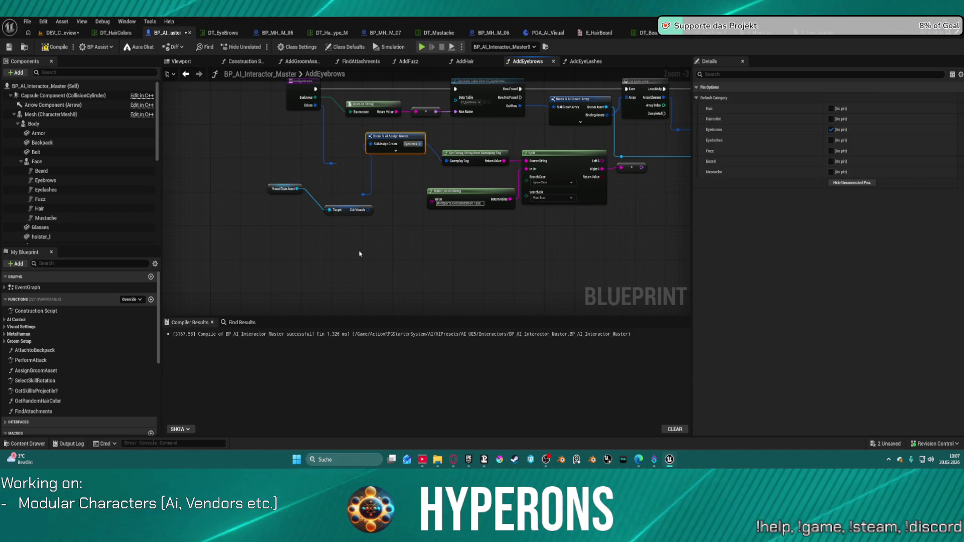
Add a Break S AI Visuals node connected to the S AI Visuals output.
{"action": "left_click_drag", "start_coordinate": [372, 210], "coordinate": [373, 244]}
{"action": "type", "text": "grom"}
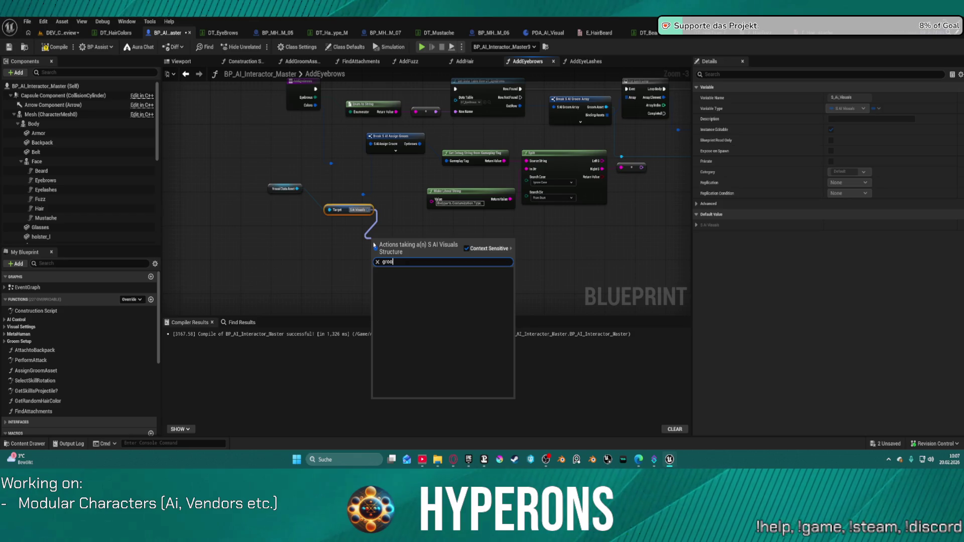
{"action": "key", "text": "BackSpace"}
{"action": "key", "text": "BackSpace"}
{"action": "key", "text": "BackSpace"}
{"action": "type", "text": "bre"}
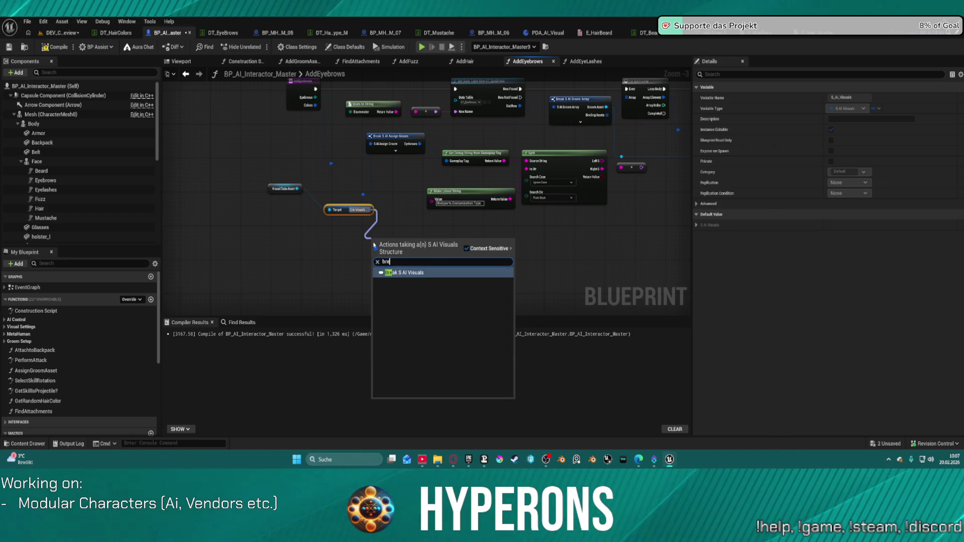
{"action": "left_click", "coordinate": [431, 267]}
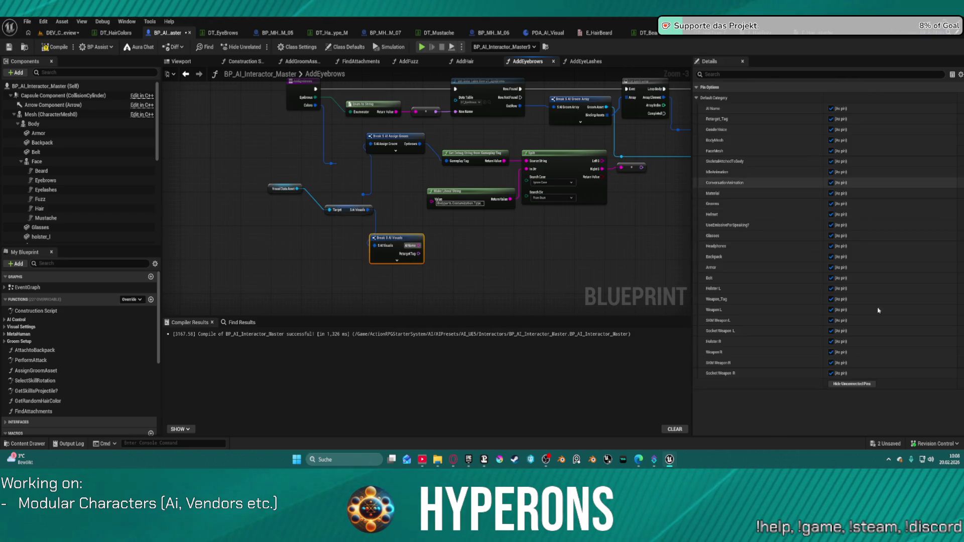